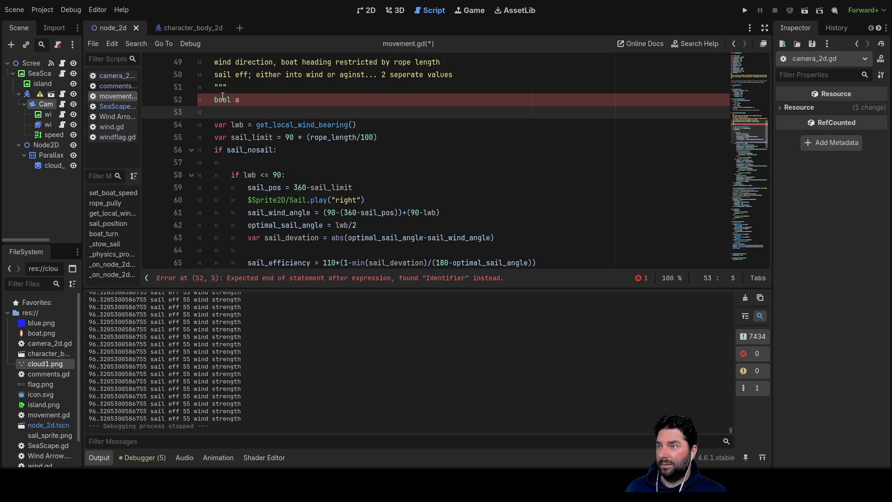
Step: Replace the invalid 'bool a' declaration on line 52 with 'var a:float'
{"action": "left_click_drag", "start_coordinate": [238, 99], "coordinate": [209, 96]}
{"action": "type", "text": "var a:floa"}
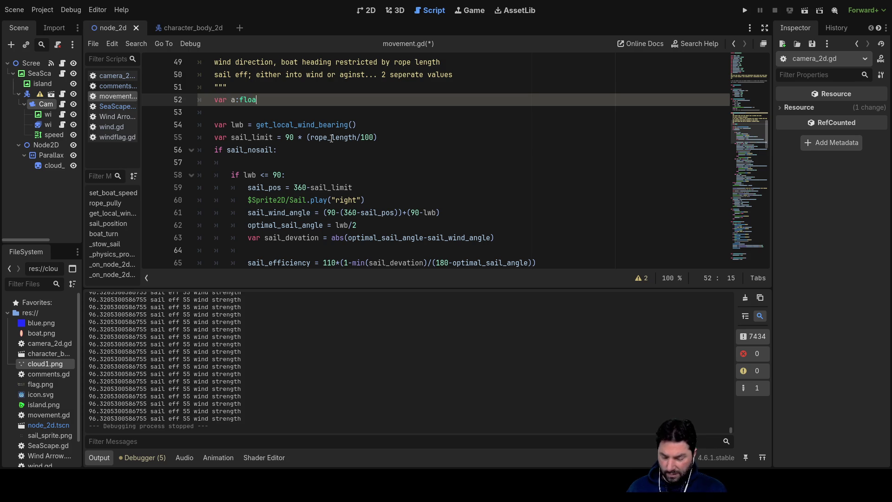
{"action": "type", "text": "t"}
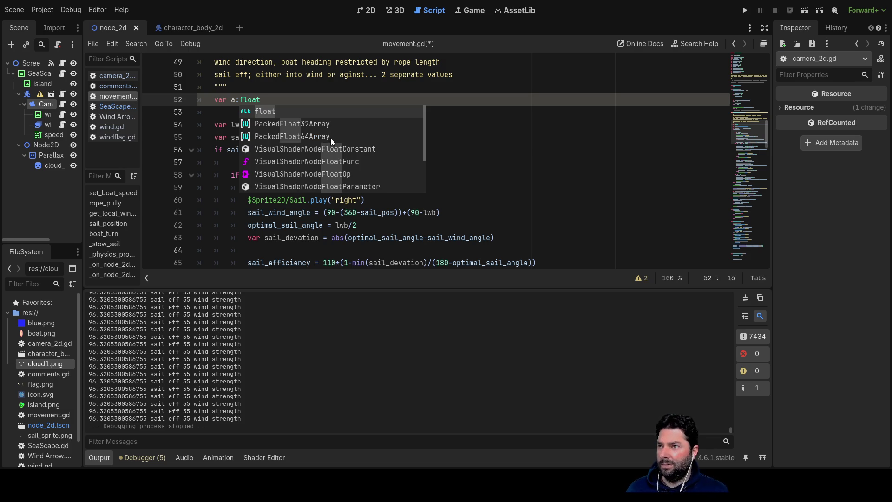
{"action": "left_click", "coordinate": [486, 121]}
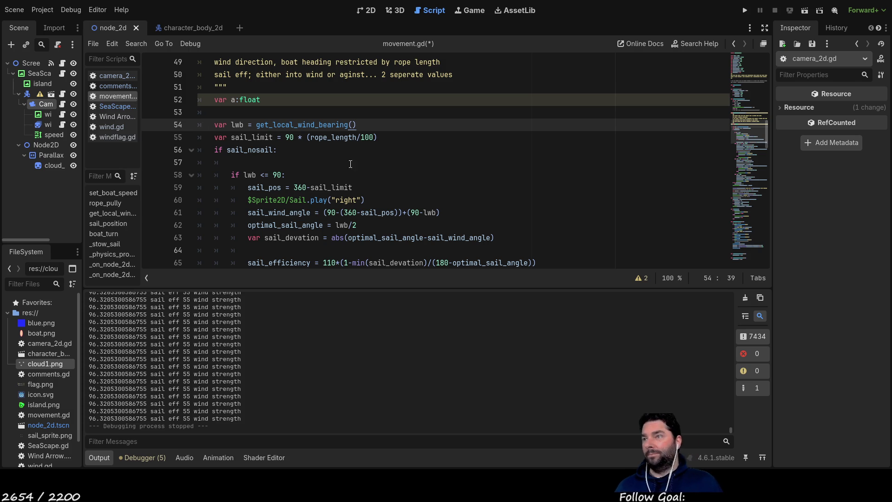
{"action": "key", "text": "Up"}
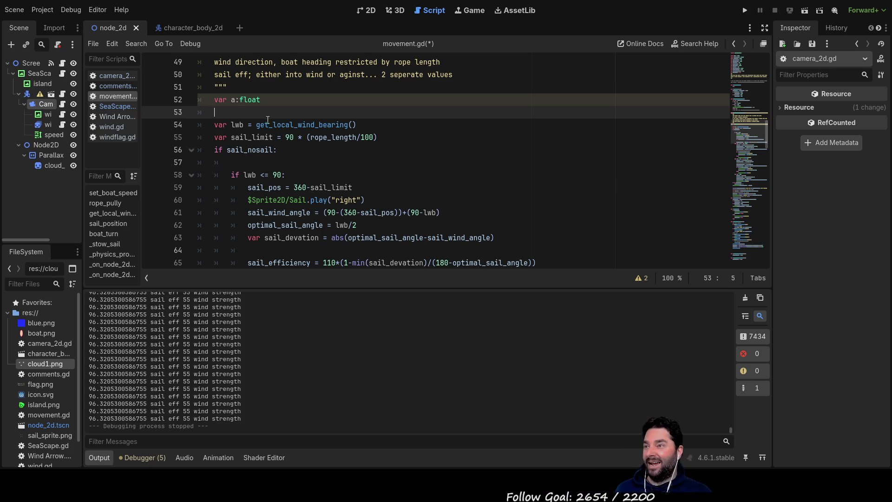
Step: Add a test line 'float a_float' on line 53 below the a declaration
{"action": "type", "text": "float "}
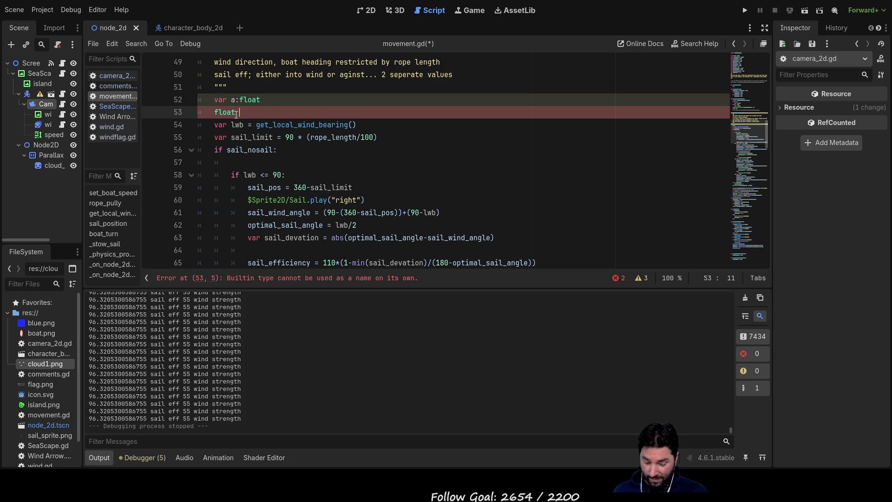
{"action": "type", "text": "a"}
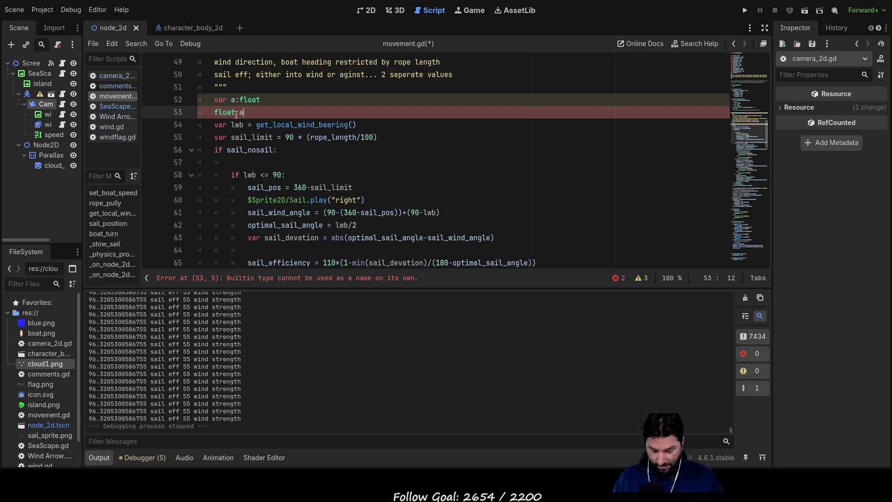
{"action": "type", "text": "_float"}
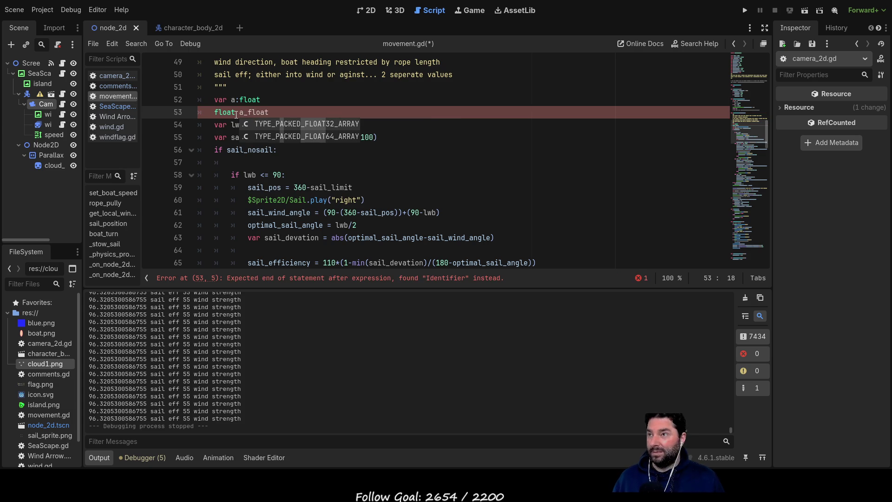
{"action": "key", "text": "Return"}
{"action": "key", "text": "BackSpace"}
{"action": "key", "text": "BackSpace"}
{"action": "key", "text": "BackSpace"}
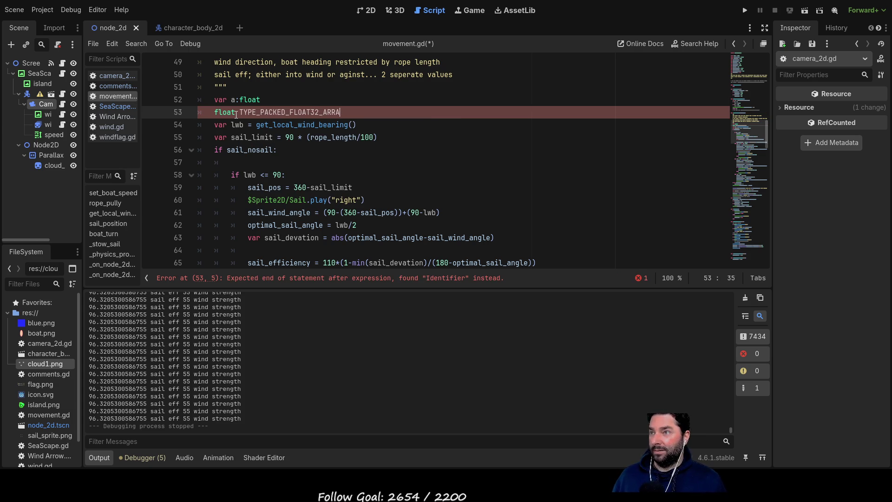
{"action": "key", "text": "BackSpace"}
{"action": "key", "text": "BackSpace"}
{"action": "key", "text": "BackSpace"}
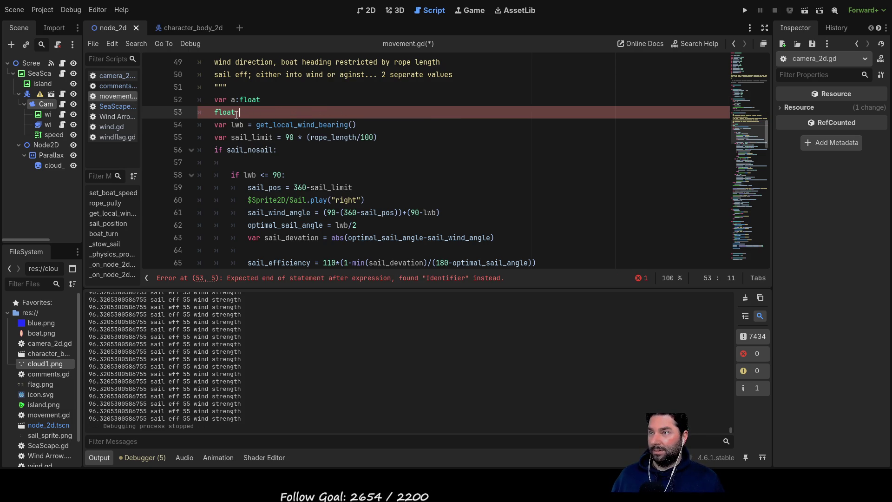
{"action": "type", "text": "a"}
{"action": "type", "text": "_float"}
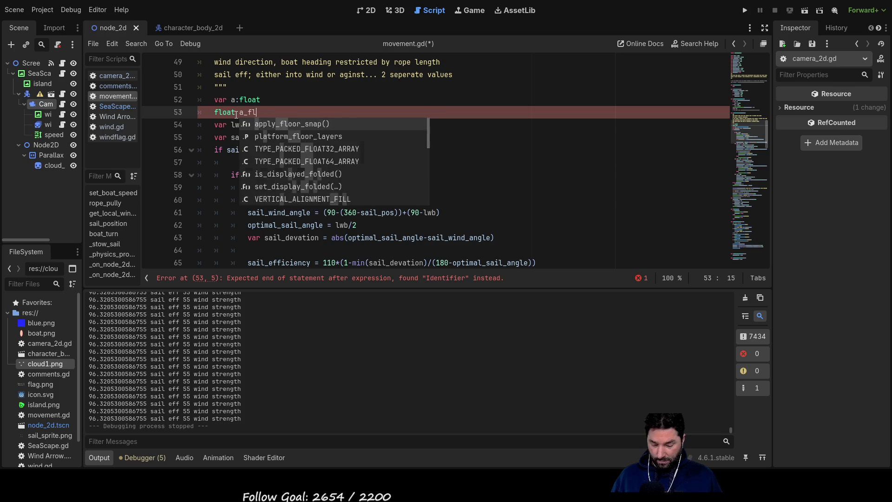
{"action": "left_click", "coordinate": [478, 139]}
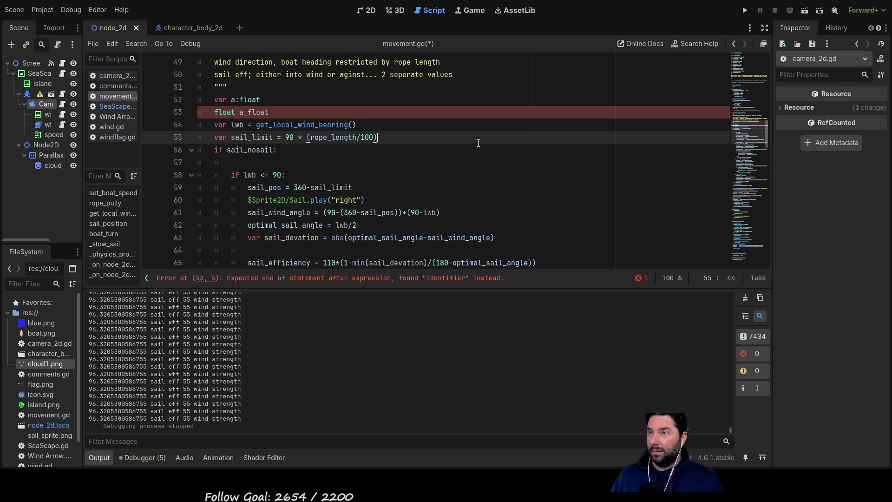
{"action": "left_click", "coordinate": [274, 113]}
{"action": "key", "text": "Return"}
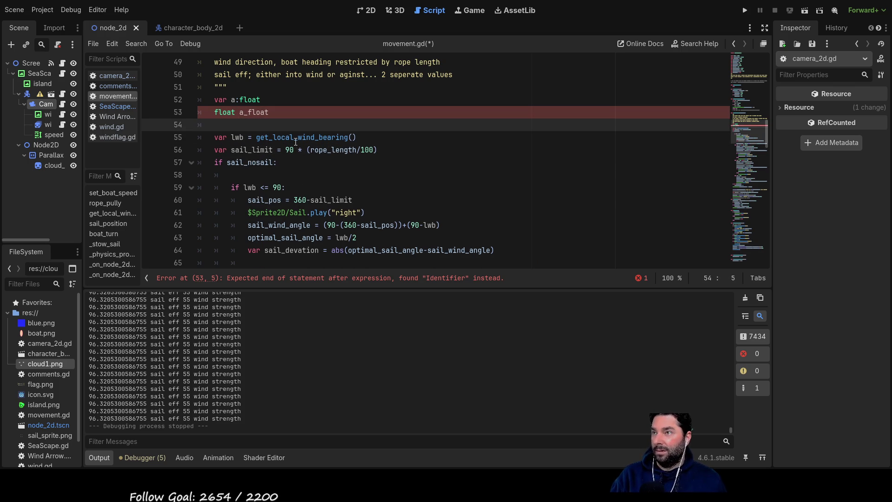
Step: Give a the value '= 90', then delete the a_float and 'var a:float = 90' test lines
{"action": "left_click_drag", "start_coordinate": [260, 99], "coordinate": [231, 99]}
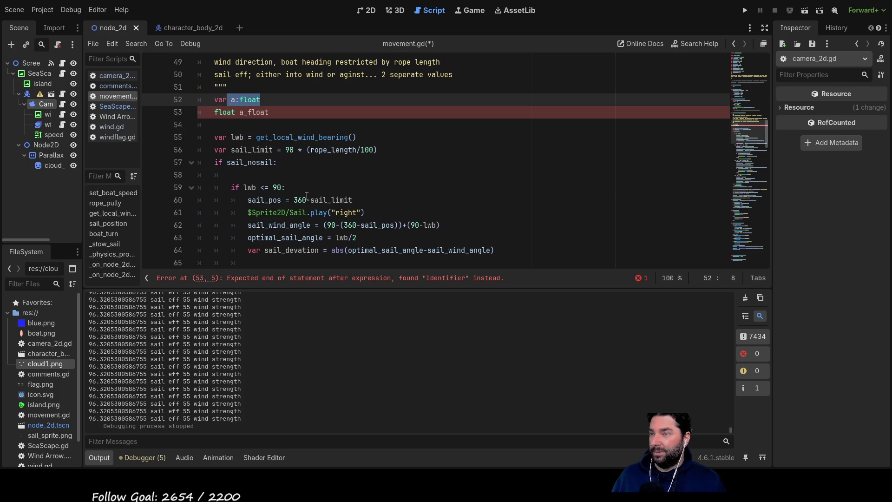
{"action": "left_click", "coordinate": [309, 125]}
{"action": "left_click", "coordinate": [280, 99]}
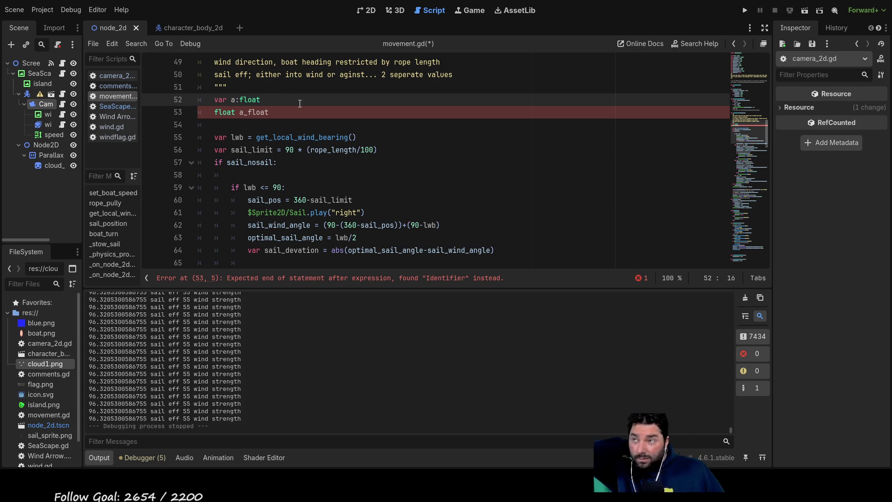
{"action": "type", "text": " = 90"}
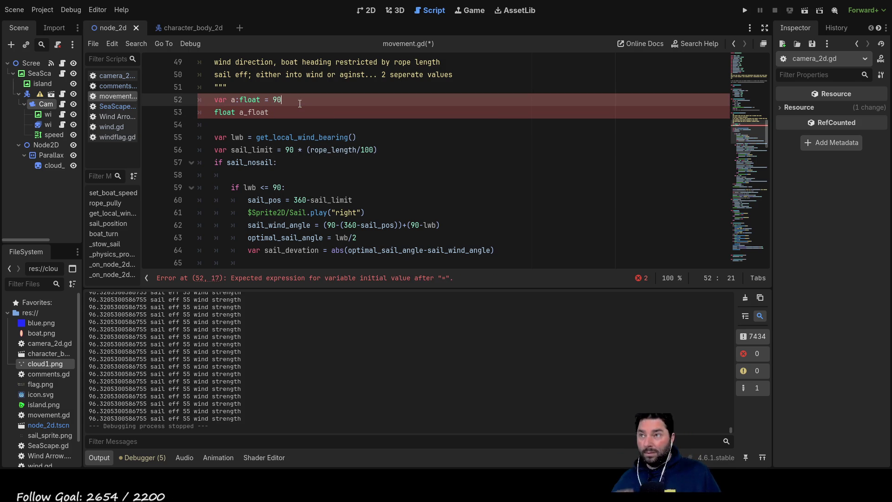
{"action": "key", "text": "Down"}
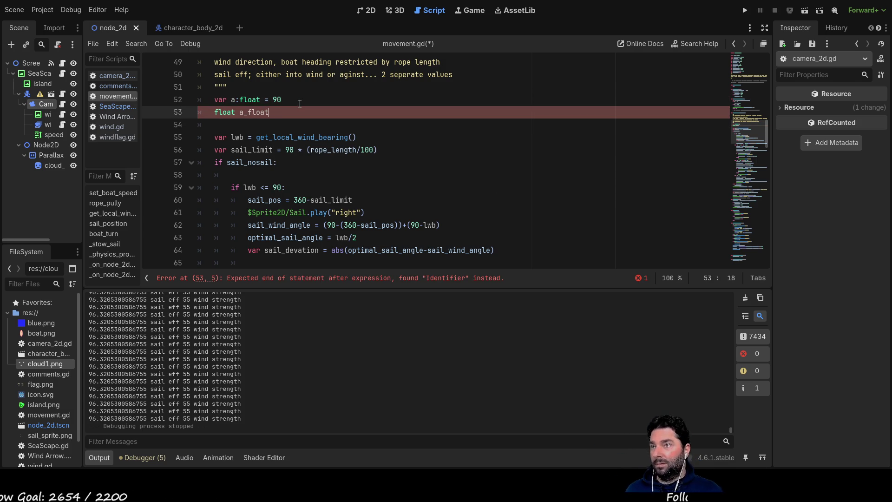
{"action": "left_click_drag", "start_coordinate": [270, 112], "coordinate": [194, 111]}
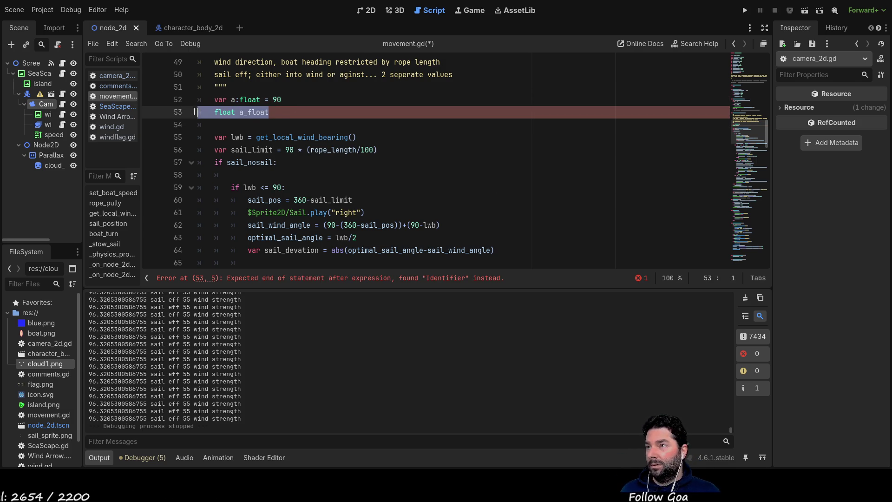
{"action": "key", "text": "BackSpace"}
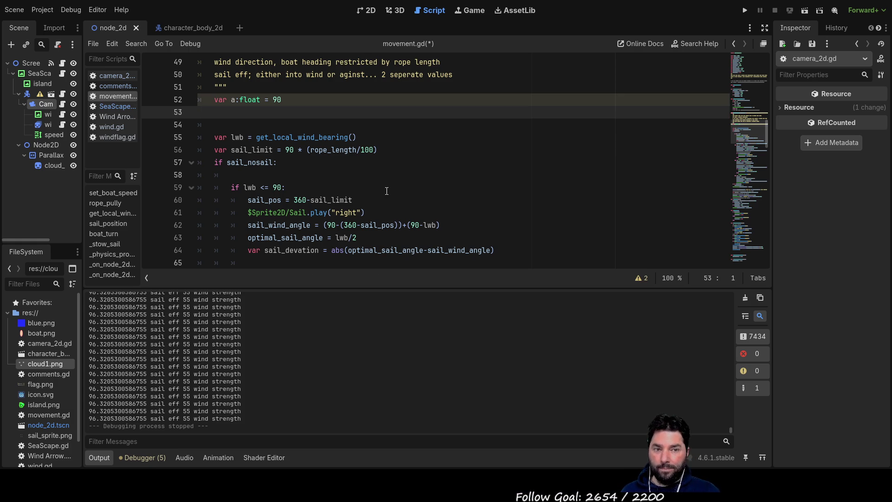
{"action": "left_click_drag", "start_coordinate": [289, 97], "coordinate": [202, 100]}
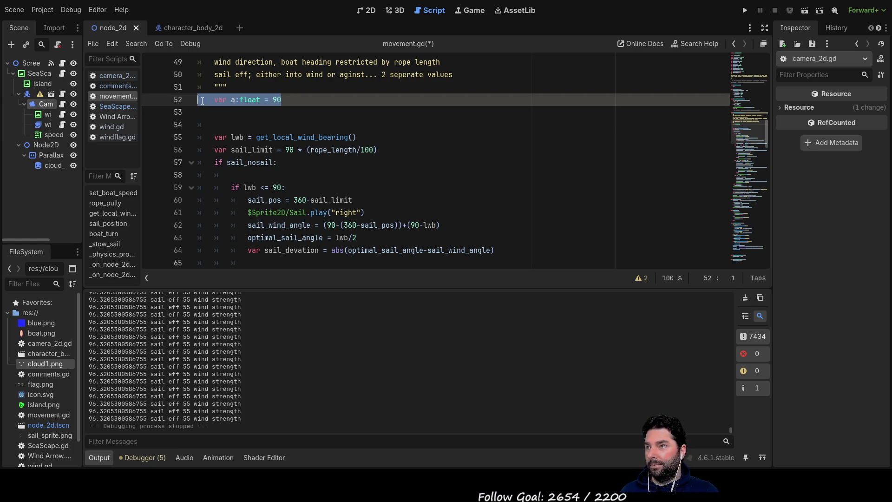
{"action": "key", "text": "BackSpace"}
Step: Type the sail_devation declaration on line 62 as ':float'
{"action": "key", "text": "Delete"}
{"action": "key", "text": "Delete"}
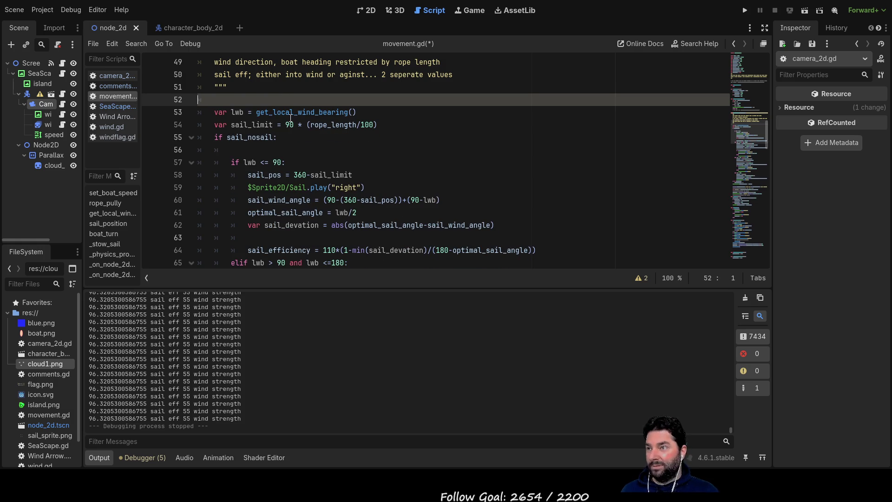
{"action": "scroll", "coordinate": [302, 139], "scroll_direction": "down", "scroll_amount": 6}
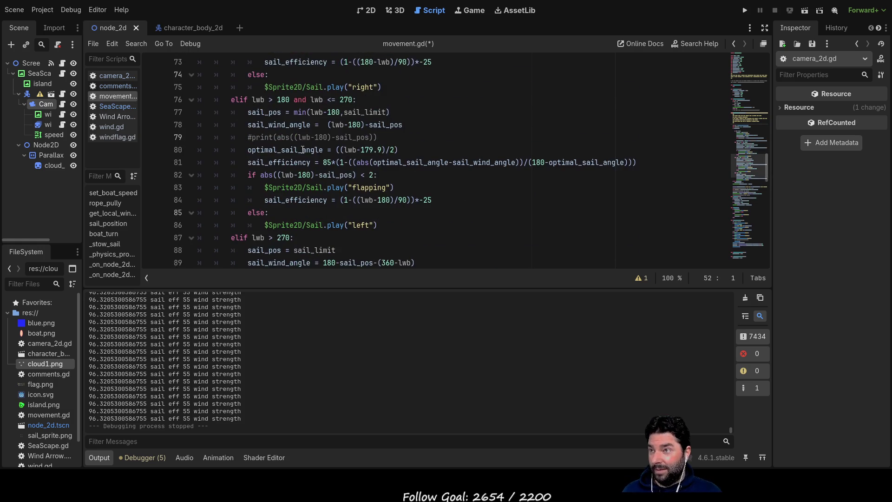
{"action": "scroll", "coordinate": [297, 162], "scroll_direction": "up", "scroll_amount": 4}
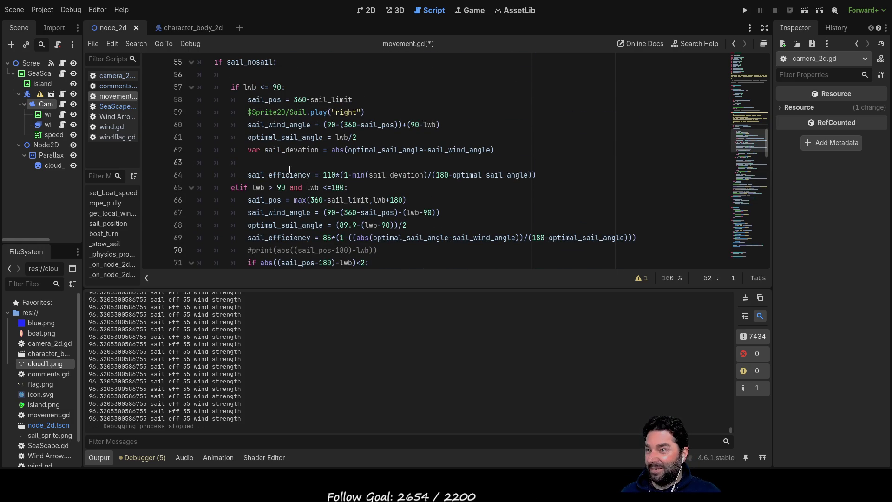
{"action": "left_click", "coordinate": [319, 149]}
{"action": "type", "text": ":float"}
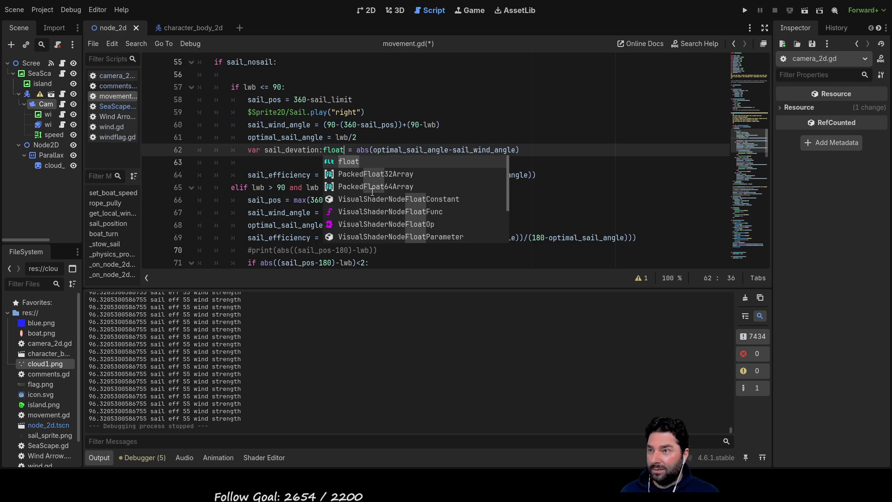
{"action": "key", "text": "Escape"}
{"action": "key", "text": "Down"}
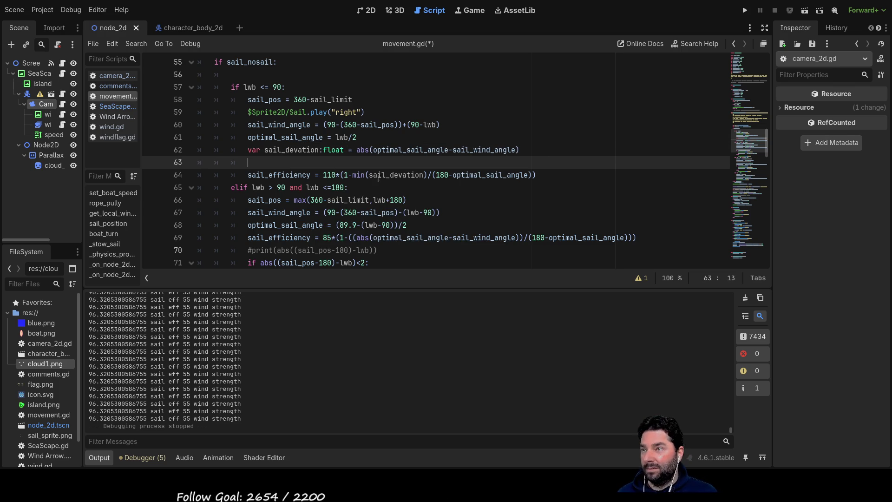
{"action": "key", "text": "Up"}
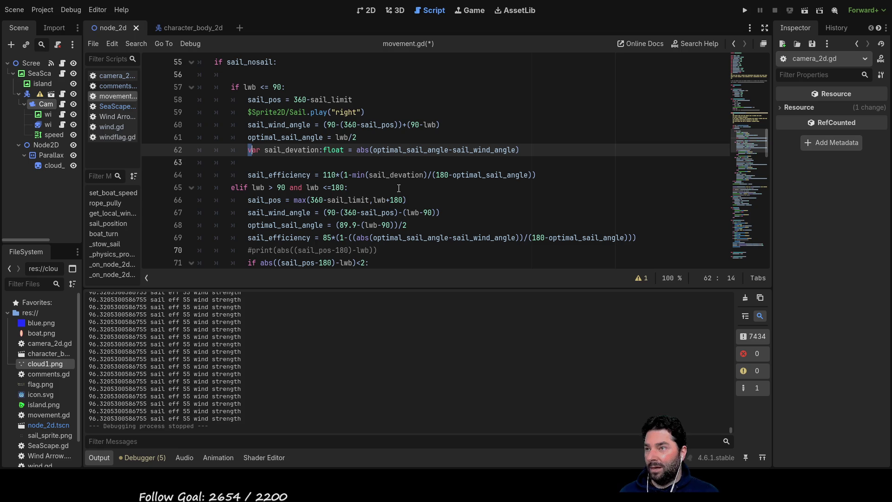
{"action": "key", "text": "shift+Right"}
{"action": "key", "text": "shift+Right"}
{"action": "key", "text": "shift+Right"}
{"action": "key", "text": "ctrl+c"}
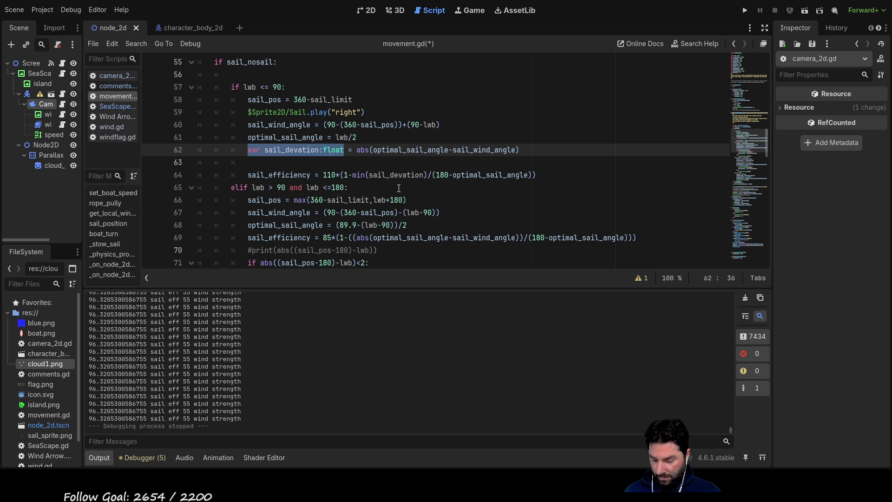
Step: Paste the 'var sail_devation:float = 0' declaration on line 56 under 'if sail_nosail:'
{"action": "key", "text": "Up"}
{"action": "key", "text": "Up"}
{"action": "key", "text": "Up"}
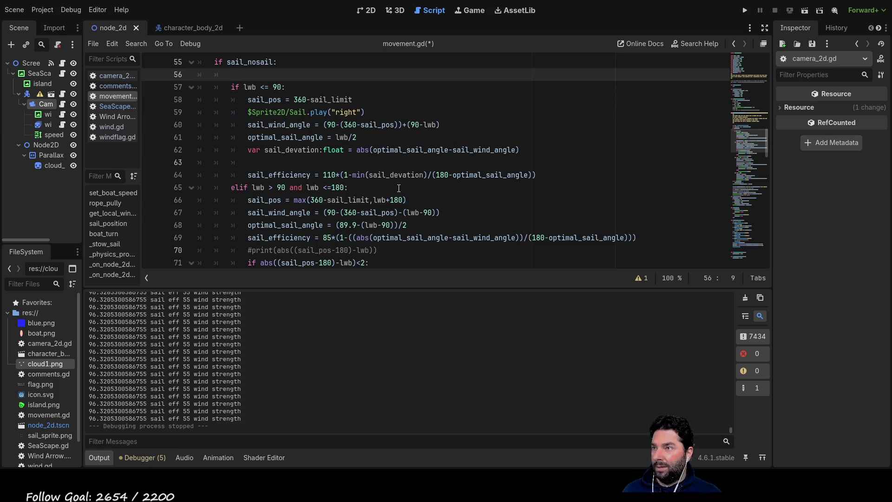
{"action": "scroll", "coordinate": [316, 169], "scroll_direction": "up", "scroll_amount": 2}
{"action": "scroll", "coordinate": [316, 170], "scroll_direction": "up", "scroll_amount": 1}
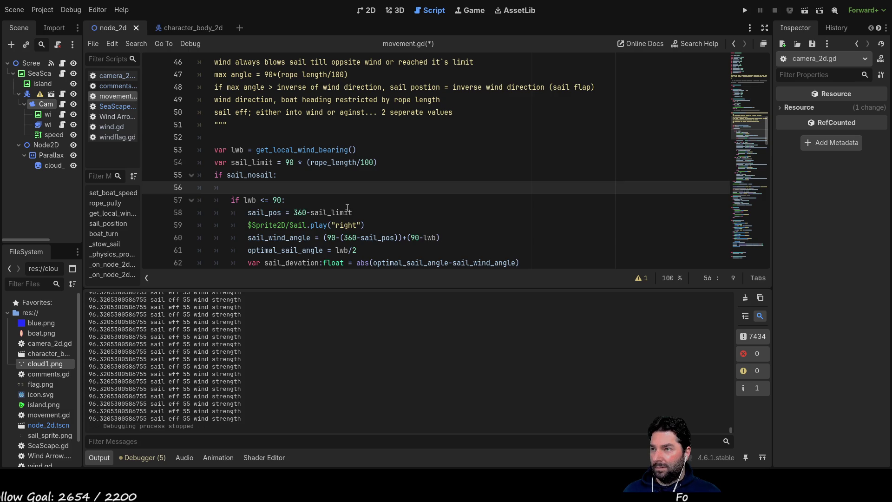
{"action": "key", "text": "Return"}
{"action": "key", "text": "Up"}
{"action": "key", "text": "ctrl+v"}
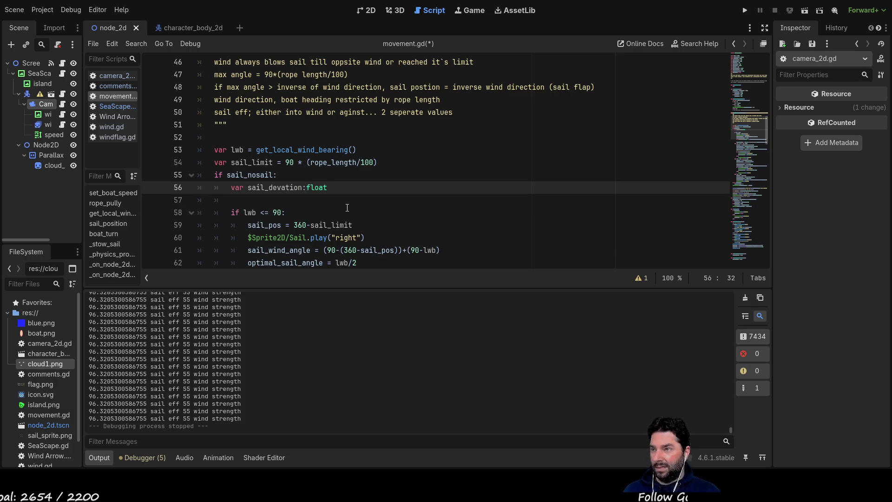
{"action": "key", "text": "Down"}
{"action": "key", "text": "Delete"}
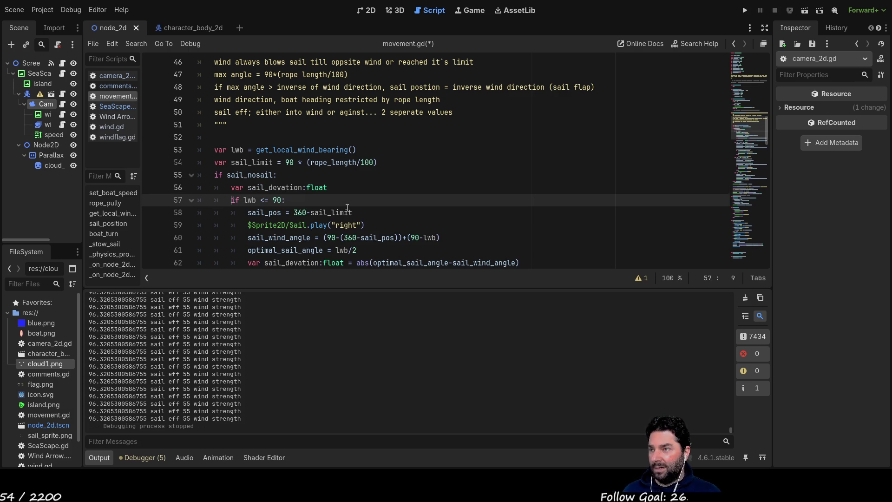
{"action": "key", "text": "Up"}
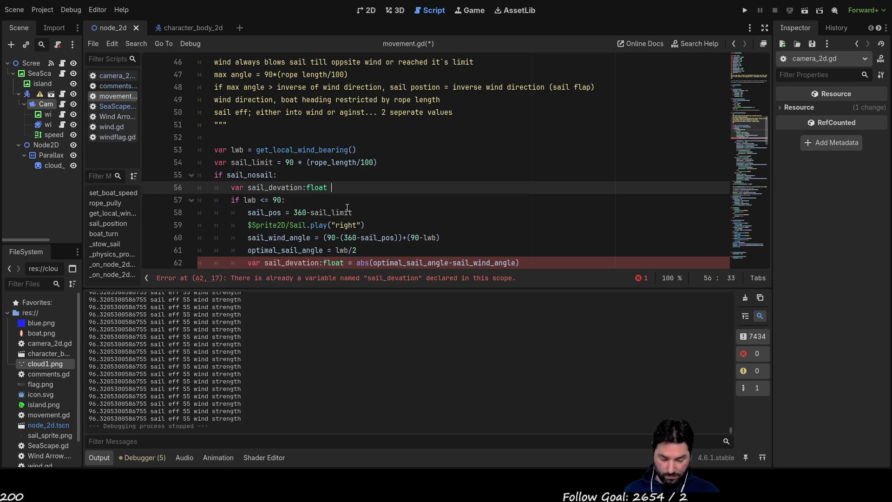
Step: Strip 'var' and ':float' from line 62 so it only reassigns sail_devation
{"action": "key", "text": "Down"}
{"action": "key", "text": "Down"}
{"action": "key", "text": "Down"}
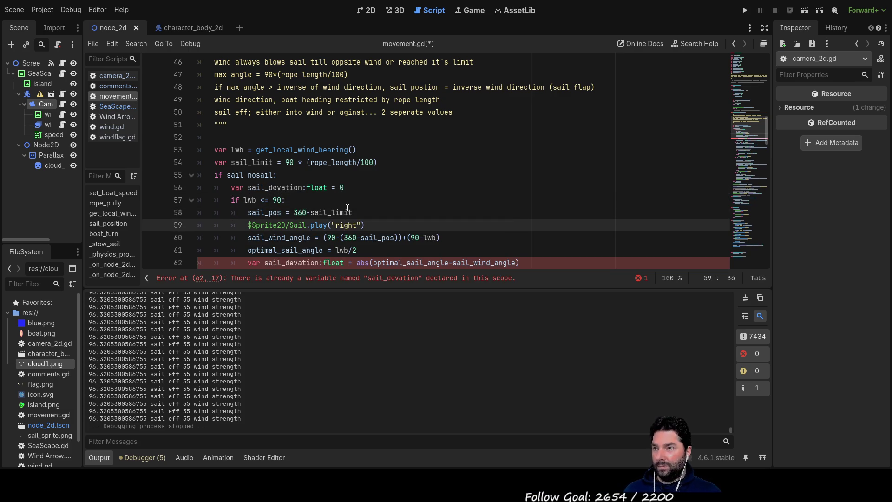
{"action": "scroll", "coordinate": [347, 208], "scroll_direction": "down", "scroll_amount": 4}
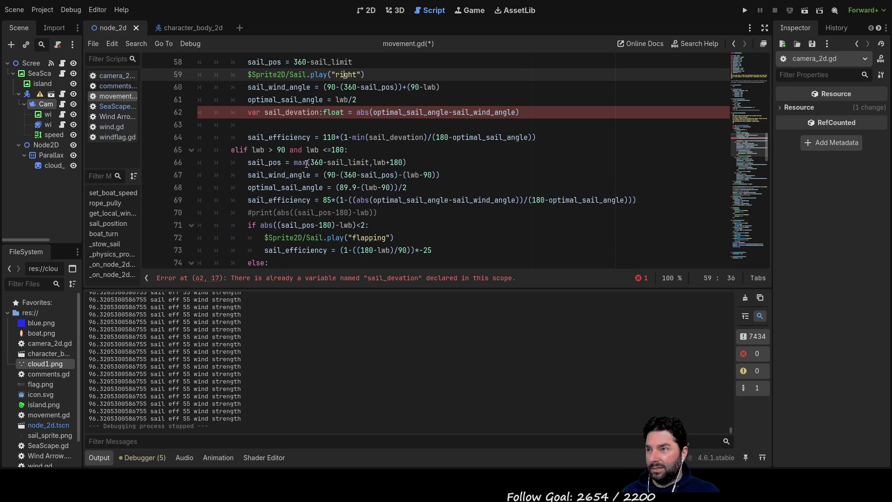
{"action": "left_click", "coordinate": [243, 109]}
{"action": "key", "text": "Delete"}
{"action": "key", "text": "Delete"}
{"action": "key", "text": "Delete"}
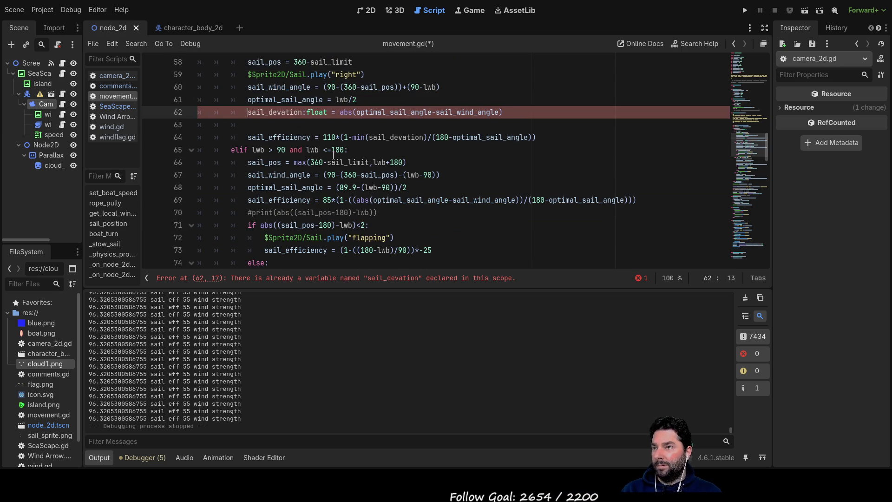
{"action": "key", "text": "ctrl+Right"}
{"action": "key", "text": "Delete"}
{"action": "key", "text": "Delete"}
{"action": "key", "text": "Delete"}
{"action": "key", "text": "Delete"}
{"action": "key", "text": "Delete"}
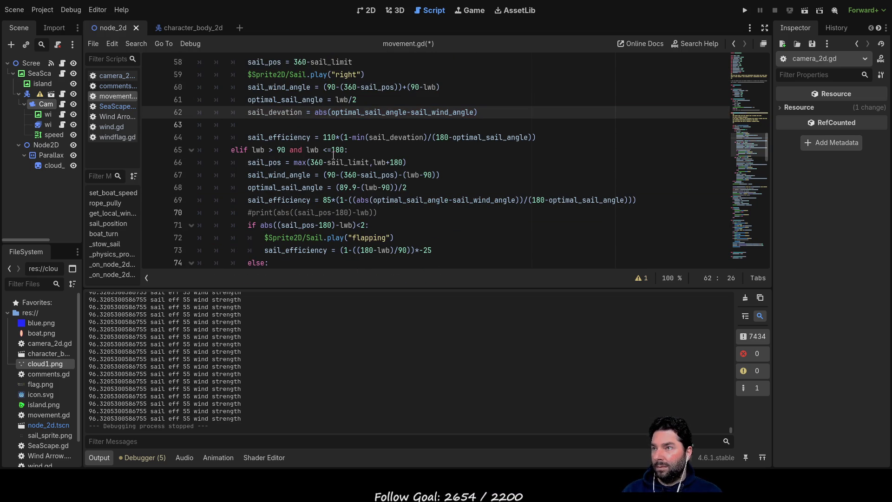
{"action": "scroll", "coordinate": [333, 154], "scroll_direction": "up", "scroll_amount": 3}
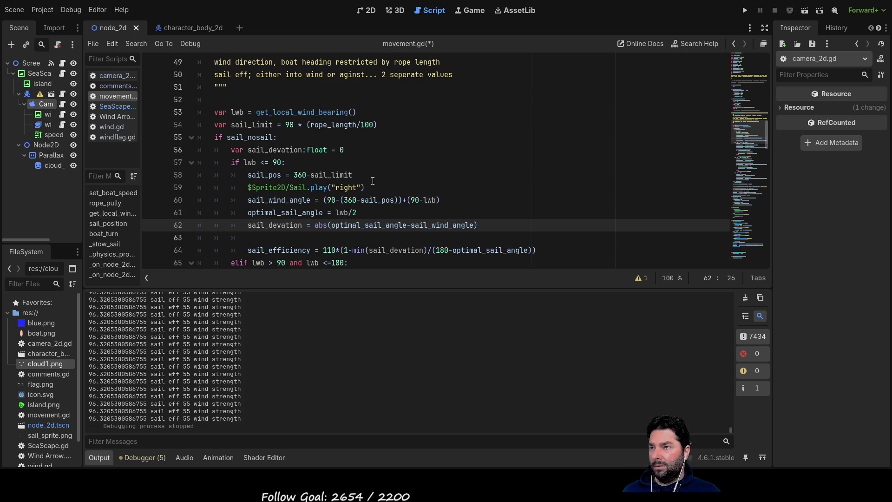
{"action": "scroll", "coordinate": [371, 180], "scroll_direction": "down", "scroll_amount": 3}
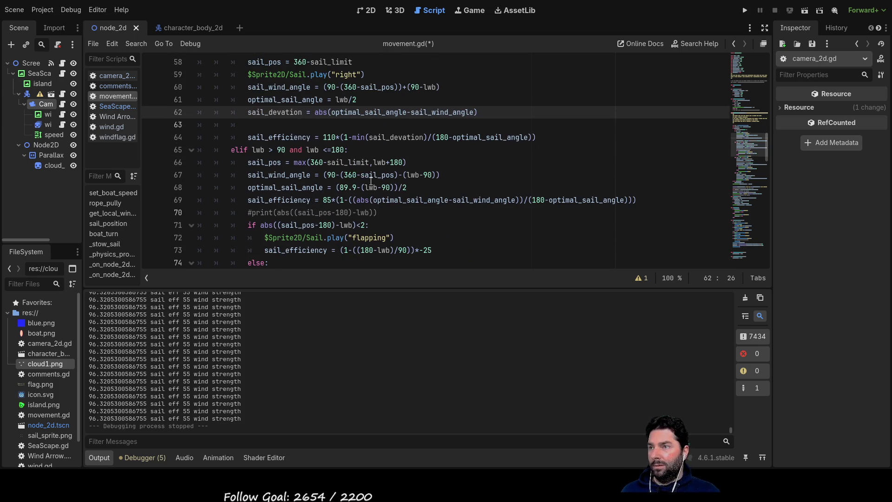
{"action": "left_click", "coordinate": [266, 128]}
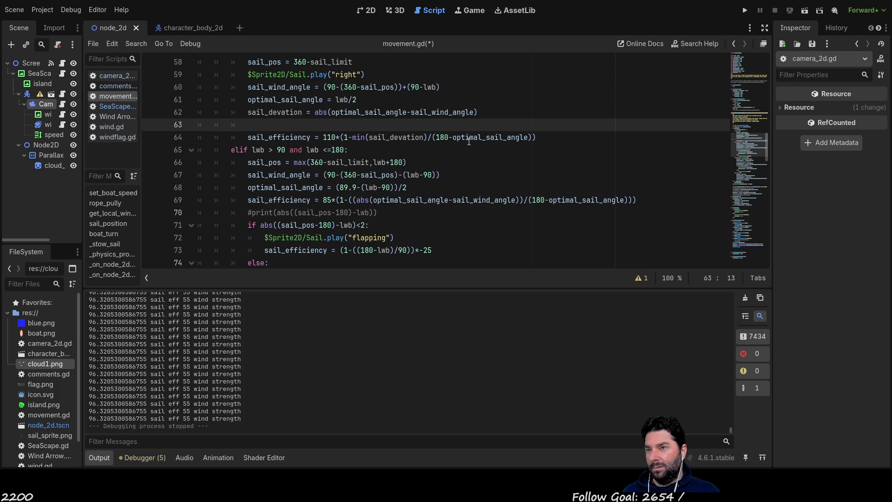
{"action": "left_click_drag", "start_coordinate": [434, 137], "coordinate": [527, 134]}
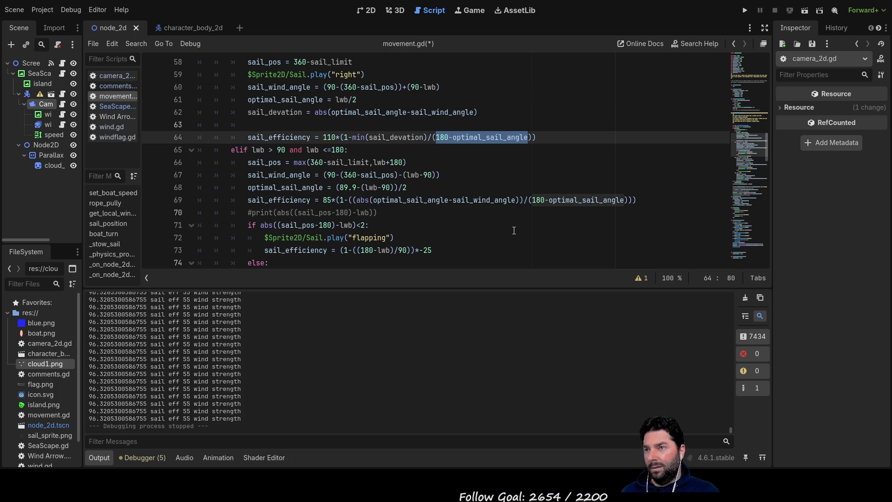
{"action": "key", "text": "Up"}
{"action": "key", "text": "Up"}
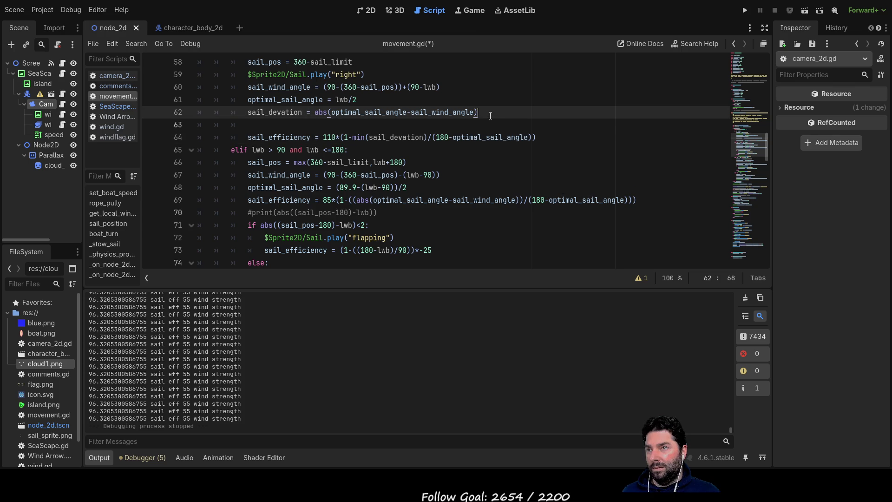
Step: Append the comment '#0-90' after the abs(...) expression on line 62
{"action": "type", "text": " #"}
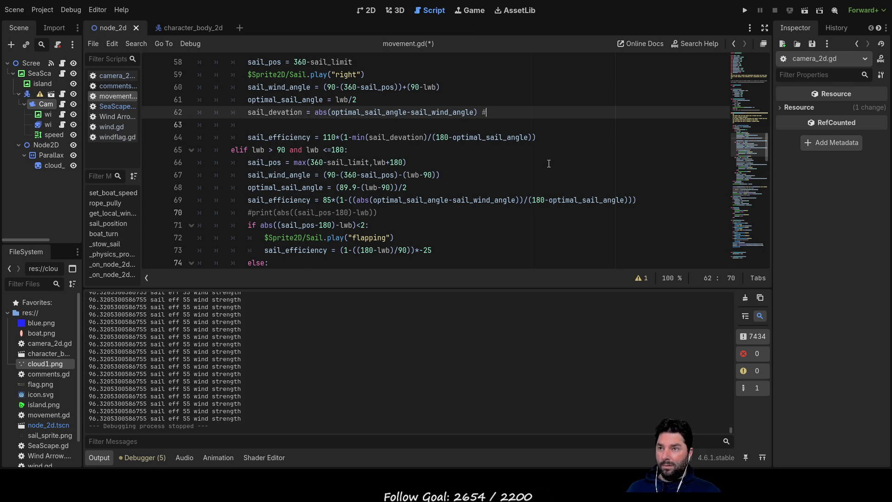
{"action": "type", "text": "0-90"}
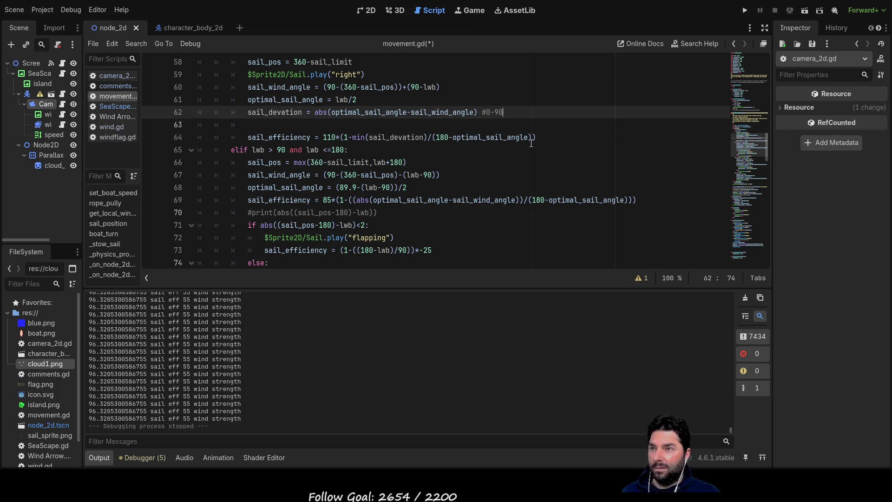
{"action": "left_click", "coordinate": [515, 150]}
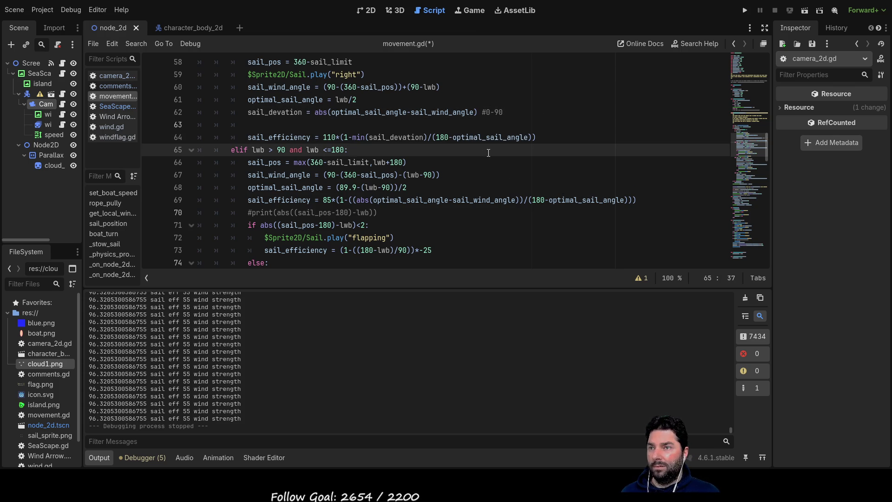
{"action": "double_click", "coordinate": [493, 138]}
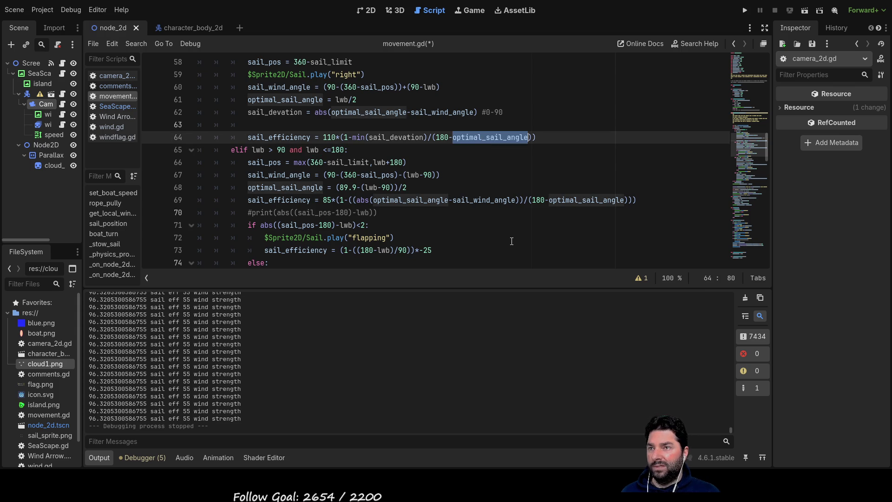
{"action": "left_click", "coordinate": [498, 115]}
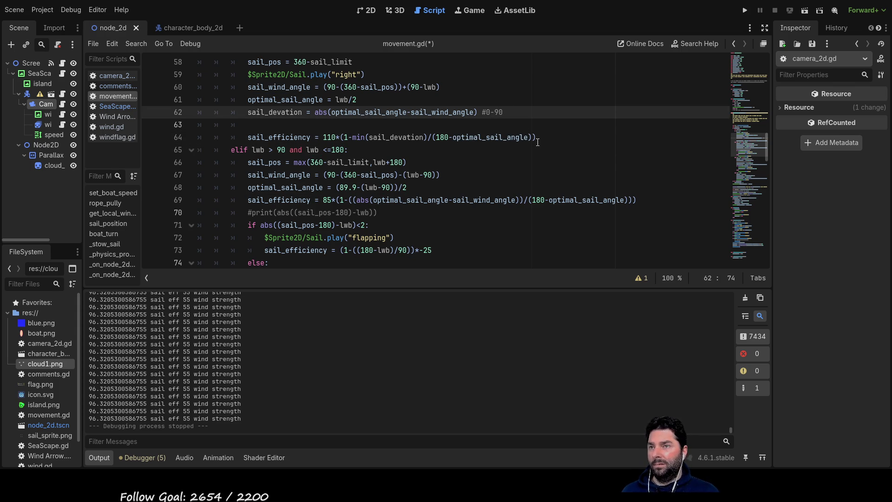
{"action": "key", "text": "Down"}
{"action": "key", "text": "Up"}
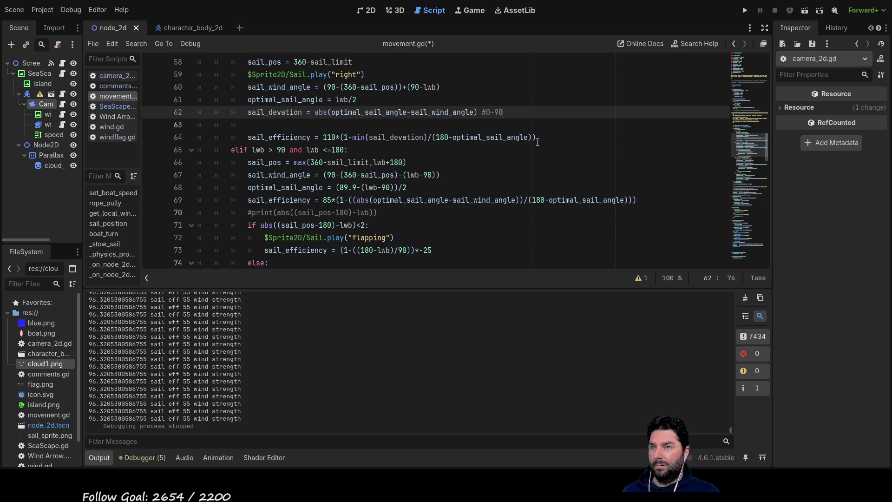
{"action": "key", "text": "Left"}
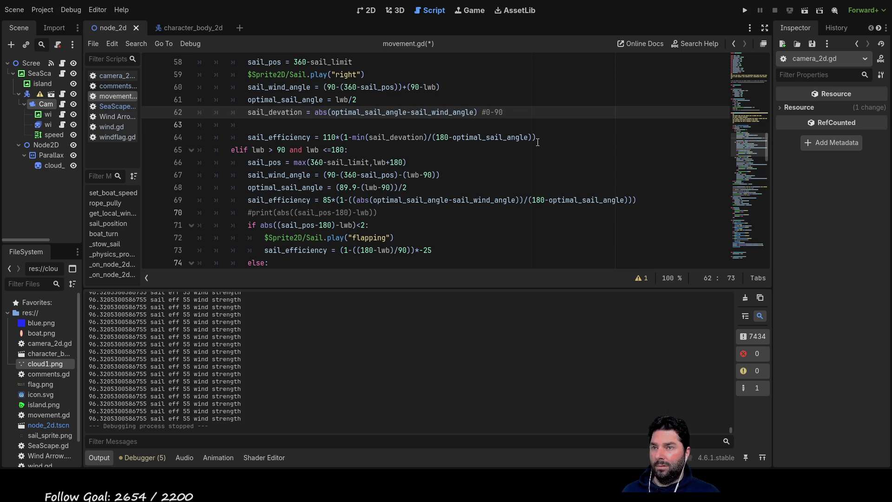
{"action": "scroll", "coordinate": [552, 143], "scroll_direction": "down", "scroll_amount": 2}
{"action": "double_click", "coordinate": [567, 125]}
{"action": "scroll", "coordinate": [513, 212], "scroll_direction": "down", "scroll_amount": 2}
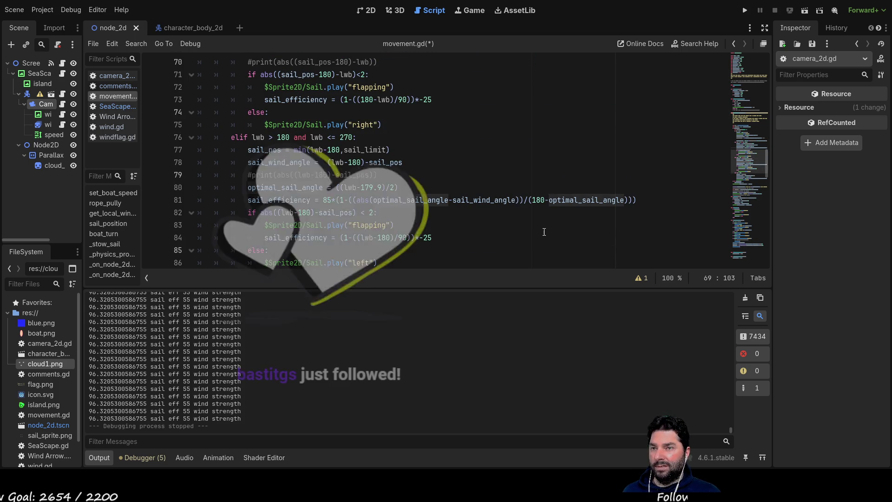
{"action": "scroll", "coordinate": [548, 203], "scroll_direction": "down", "scroll_amount": 4}
{"action": "scroll", "coordinate": [548, 204], "scroll_direction": "down", "scroll_amount": 1}
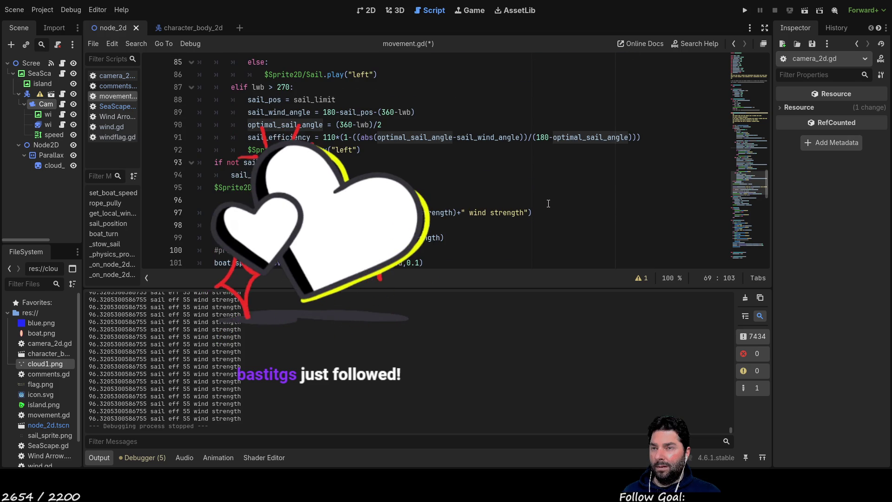
{"action": "scroll", "coordinate": [523, 198], "scroll_direction": "up", "scroll_amount": 3}
{"action": "scroll", "coordinate": [524, 198], "scroll_direction": "up", "scroll_amount": 6}
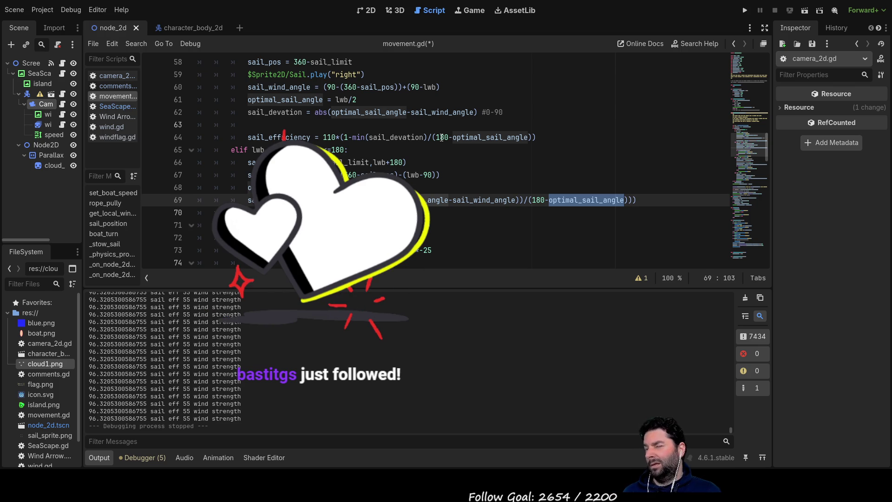
{"action": "left_click", "coordinate": [441, 137]}
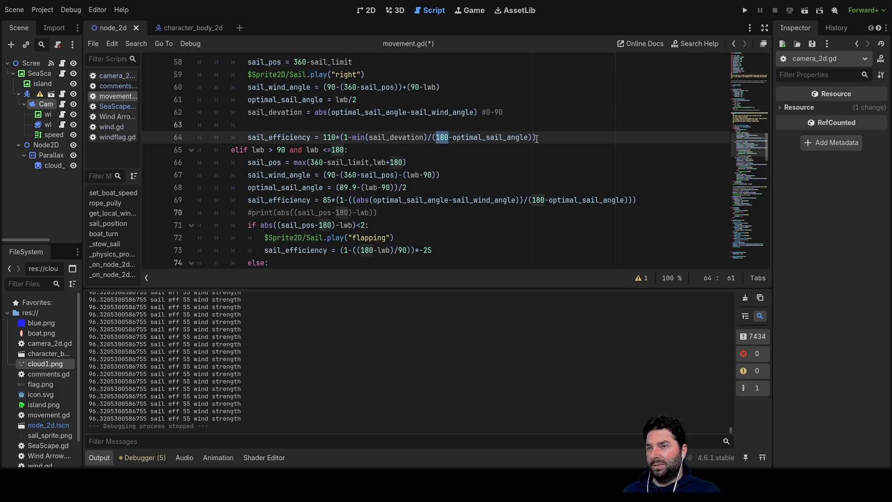
{"action": "left_click", "coordinate": [504, 122]}
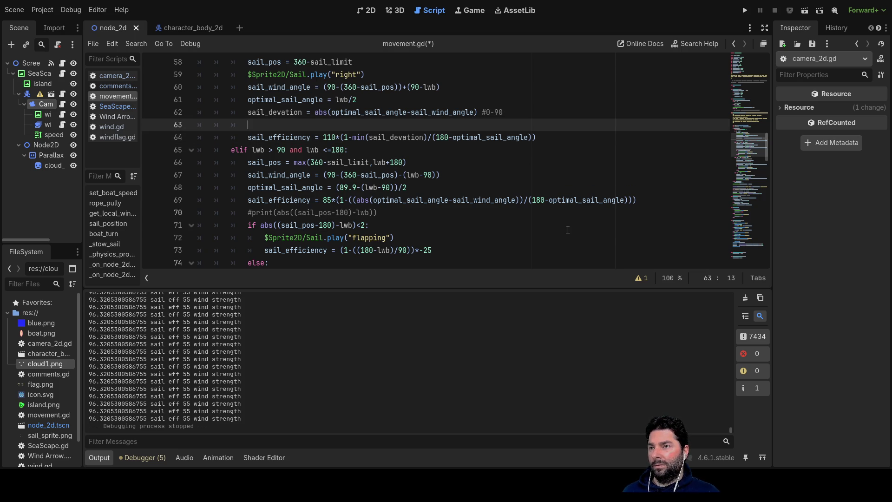
{"action": "left_click", "coordinate": [437, 137]}
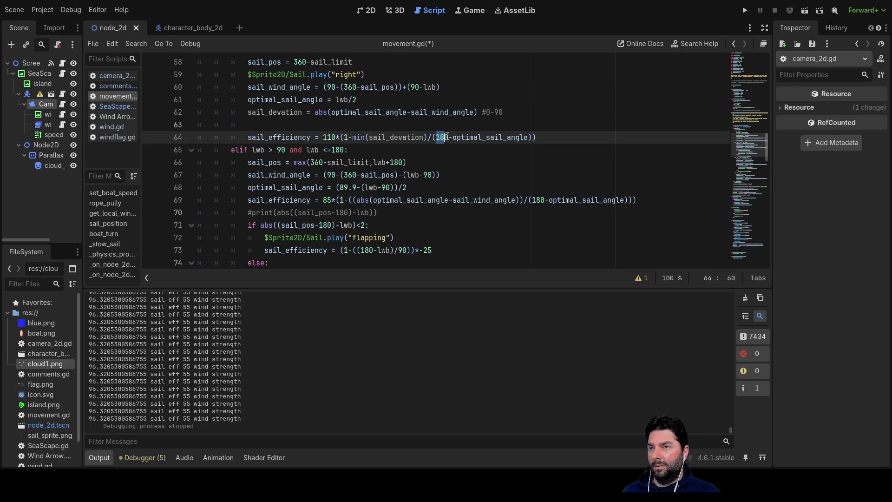
{"action": "left_click_drag", "start_coordinate": [526, 136], "coordinate": [529, 136]}
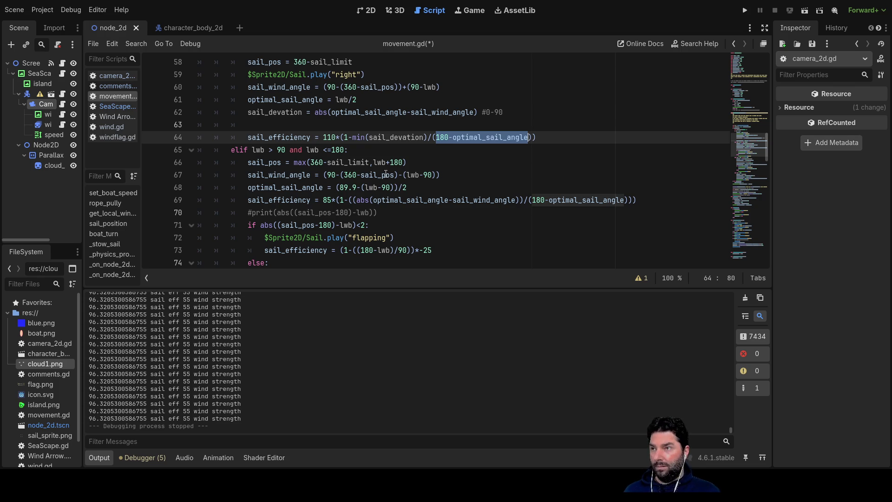
{"action": "left_click", "coordinate": [283, 123]}
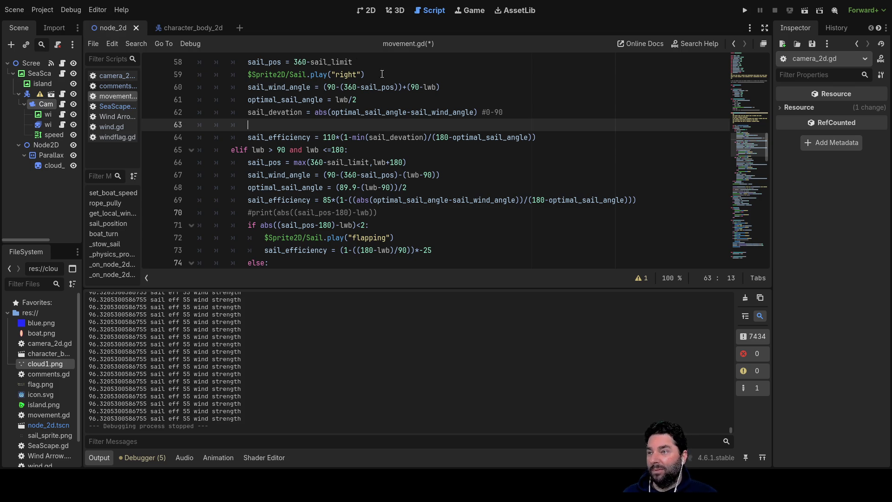
{"action": "scroll", "coordinate": [275, 152], "scroll_direction": "up", "scroll_amount": 15}
{"action": "scroll", "coordinate": [276, 153], "scroll_direction": "up", "scroll_amount": 3}
{"action": "scroll", "coordinate": [284, 144], "scroll_direction": "down", "scroll_amount": 13}
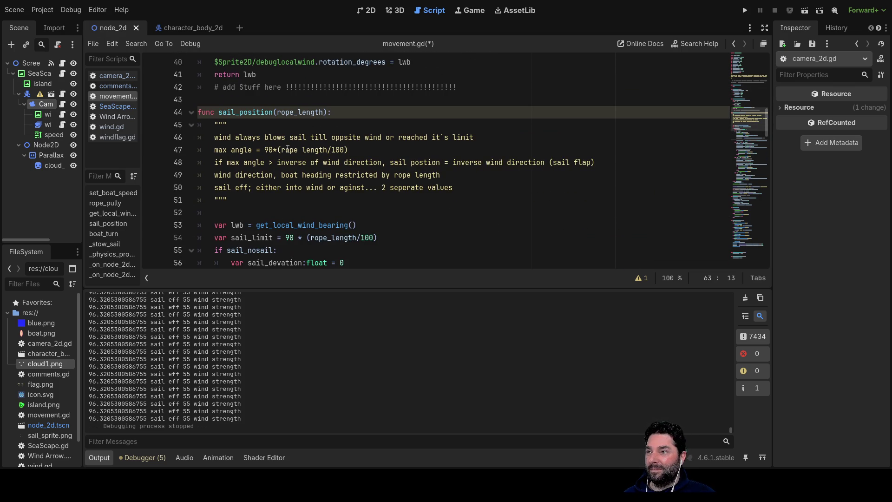
{"action": "scroll", "coordinate": [288, 149], "scroll_direction": "down", "scroll_amount": 4}
{"action": "scroll", "coordinate": [304, 170], "scroll_direction": "up", "scroll_amount": 1}
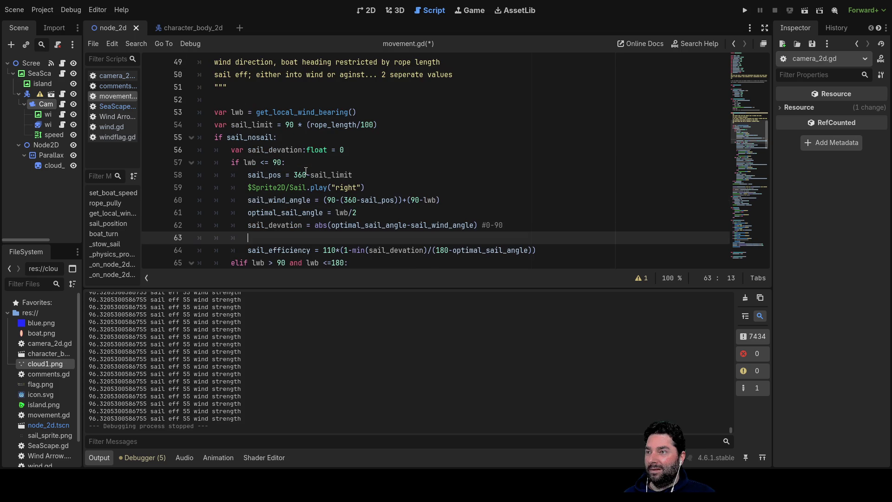
{"action": "left_click", "coordinate": [320, 147]}
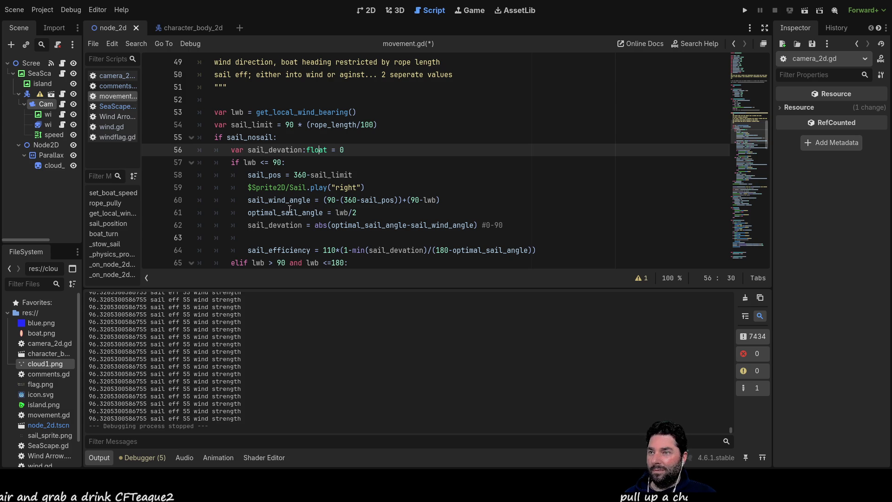
{"action": "scroll", "coordinate": [399, 229], "scroll_direction": "down", "scroll_amount": 6}
{"action": "scroll", "coordinate": [399, 229], "scroll_direction": "down", "scroll_amount": 6}
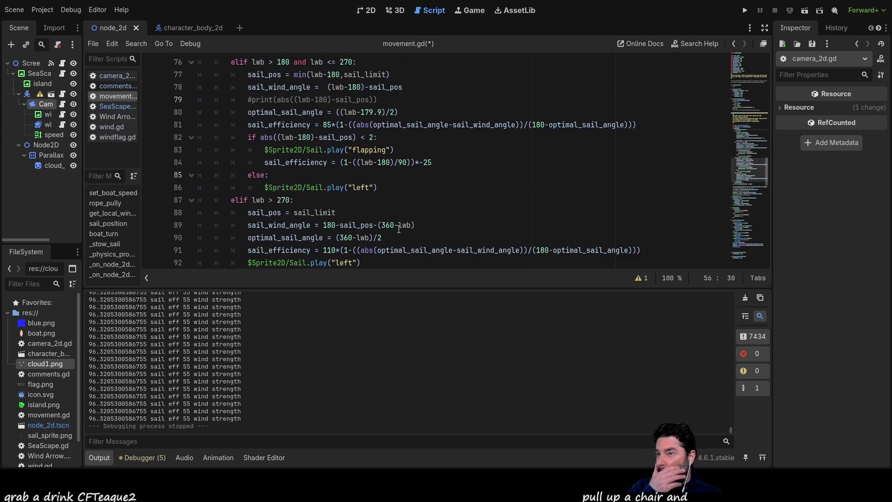
{"action": "scroll", "coordinate": [402, 218], "scroll_direction": "up", "scroll_amount": 3}
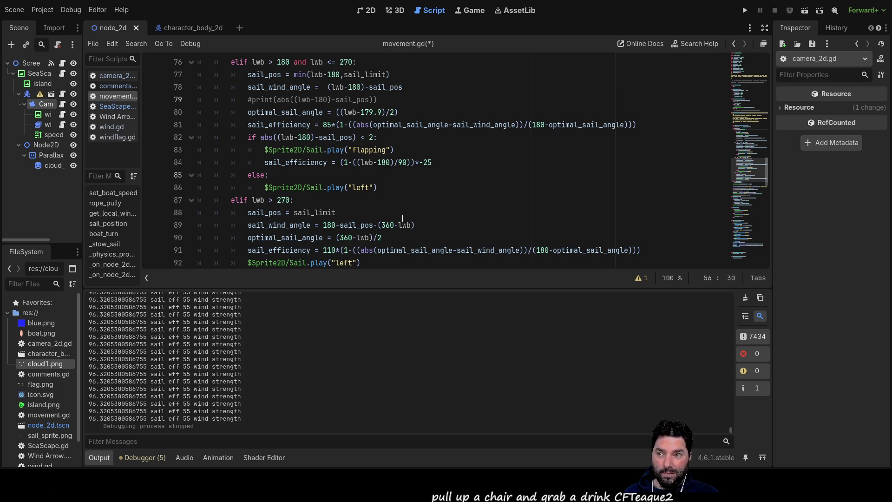
{"action": "scroll", "coordinate": [399, 216], "scroll_direction": "up", "scroll_amount": 10}
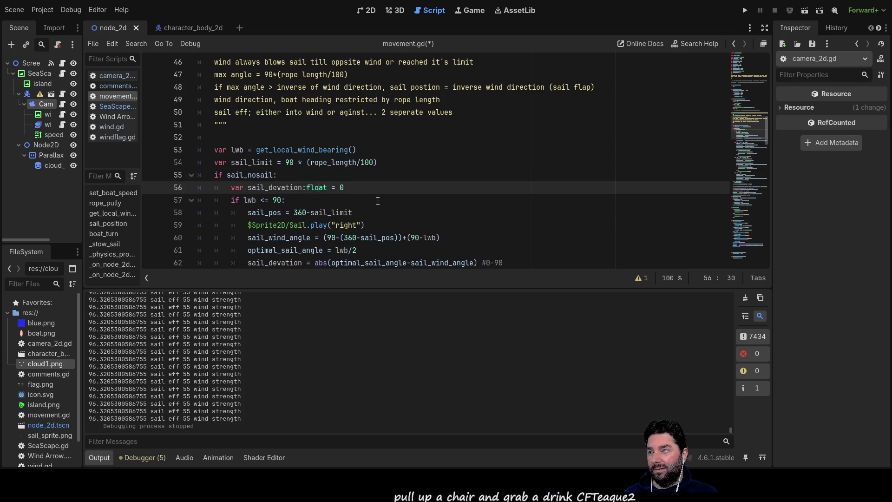
{"action": "scroll", "coordinate": [377, 200], "scroll_direction": "down", "scroll_amount": 5}
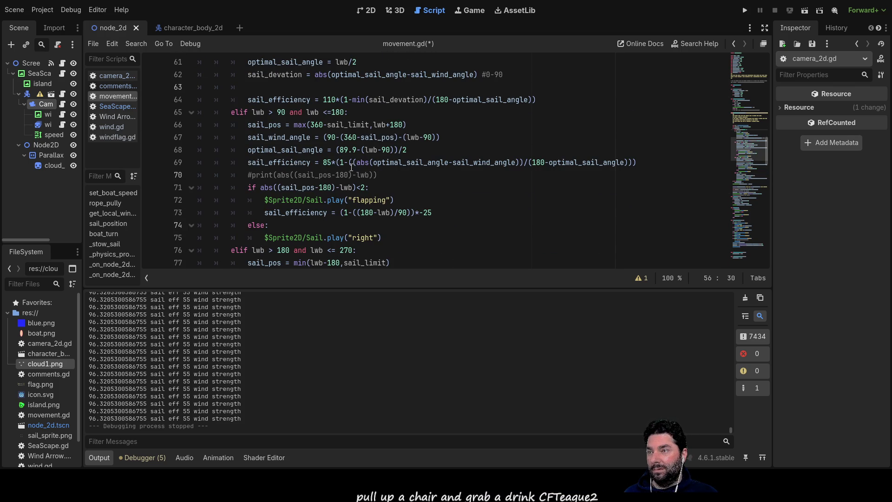
{"action": "left_click", "coordinate": [283, 87]}
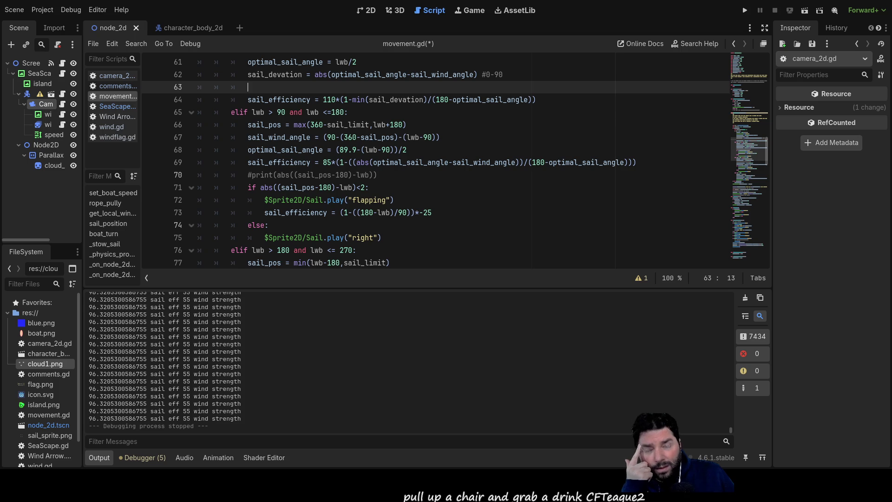
{"action": "double_click", "coordinate": [490, 99]}
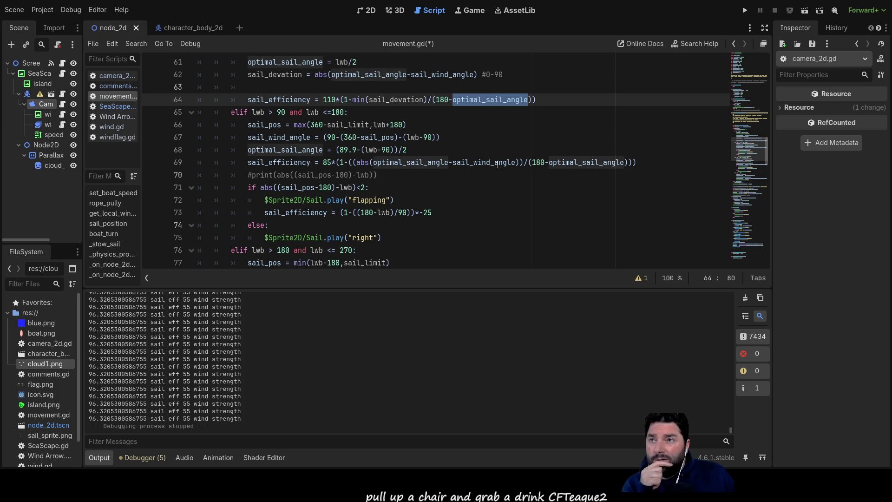
{"action": "scroll", "coordinate": [419, 237], "scroll_direction": "up", "scroll_amount": 3}
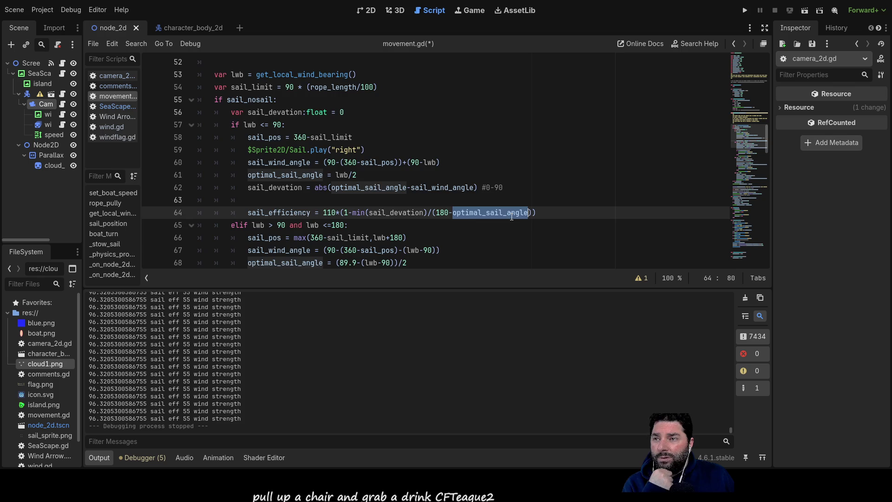
{"action": "scroll", "coordinate": [497, 230], "scroll_direction": "down", "scroll_amount": 1}
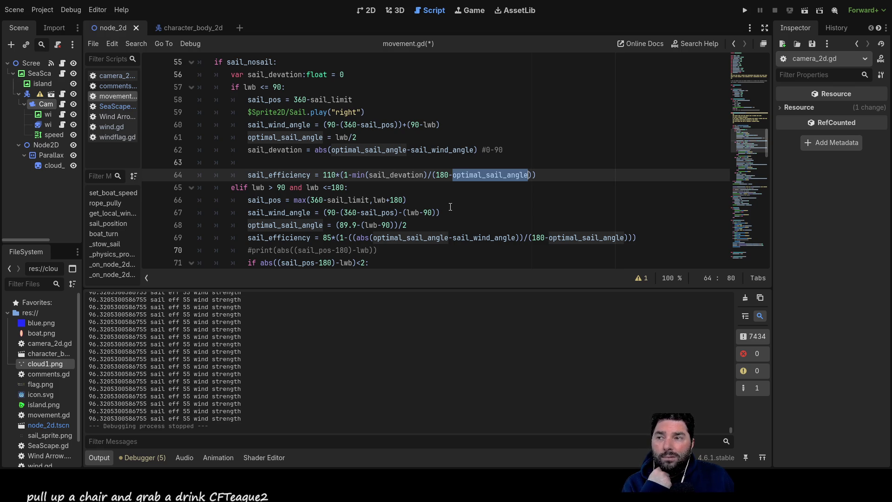
{"action": "scroll", "coordinate": [450, 207], "scroll_direction": "down", "scroll_amount": 3}
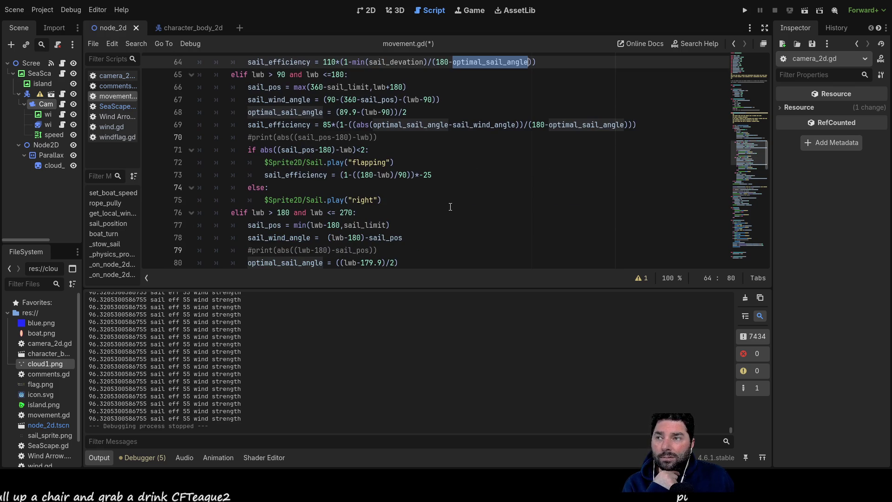
{"action": "scroll", "coordinate": [450, 207], "scroll_direction": "down", "scroll_amount": 2}
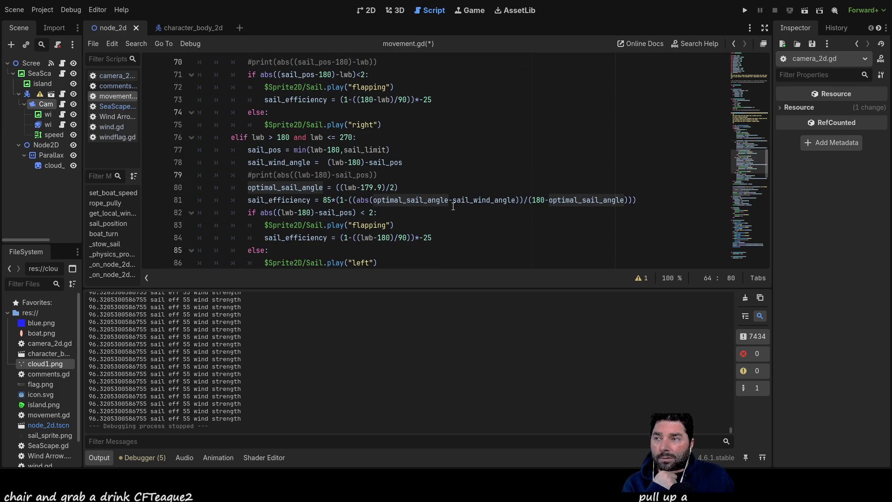
{"action": "scroll", "coordinate": [450, 154], "scroll_direction": "up", "scroll_amount": 2}
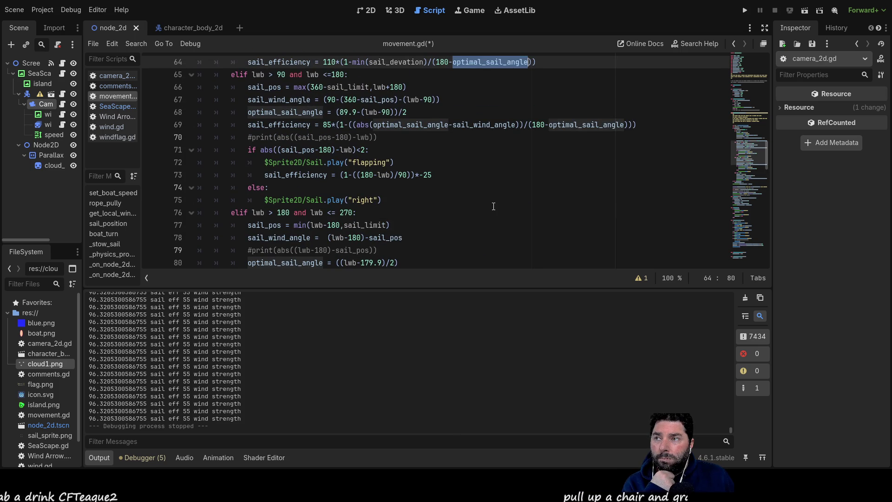
{"action": "left_click_drag", "start_coordinate": [380, 137], "coordinate": [169, 134]}
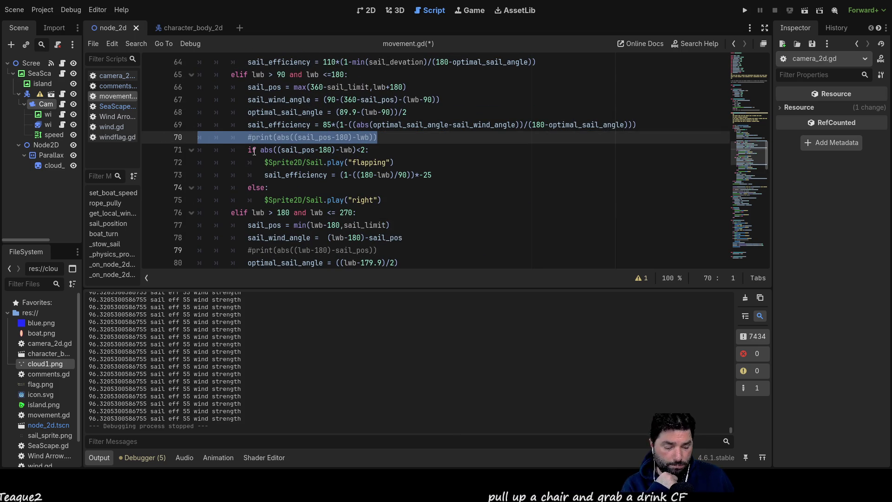
Step: Delete the commented-out #print lines at lines 70 and 78 of movement.gd
{"action": "key", "text": "Delete"}
{"action": "key", "text": "Delete"}
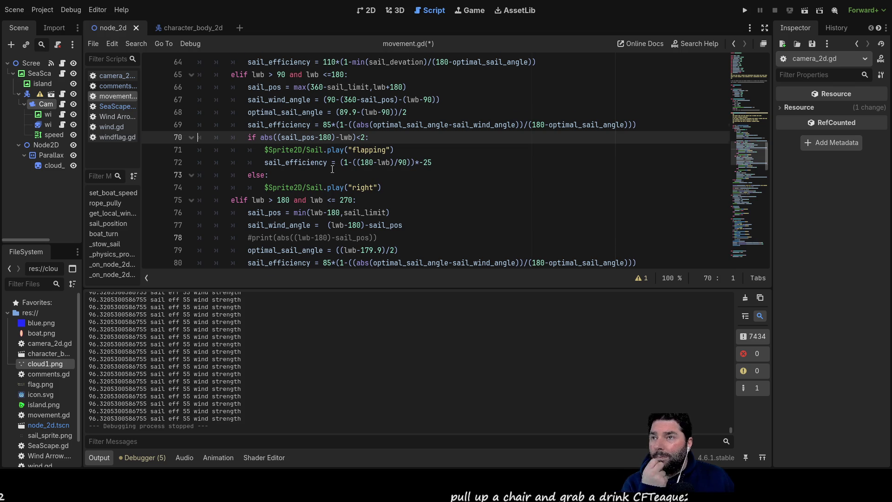
{"action": "scroll", "coordinate": [344, 177], "scroll_direction": "down", "scroll_amount": 3}
{"action": "left_click_drag", "start_coordinate": [378, 124], "coordinate": [199, 124]}
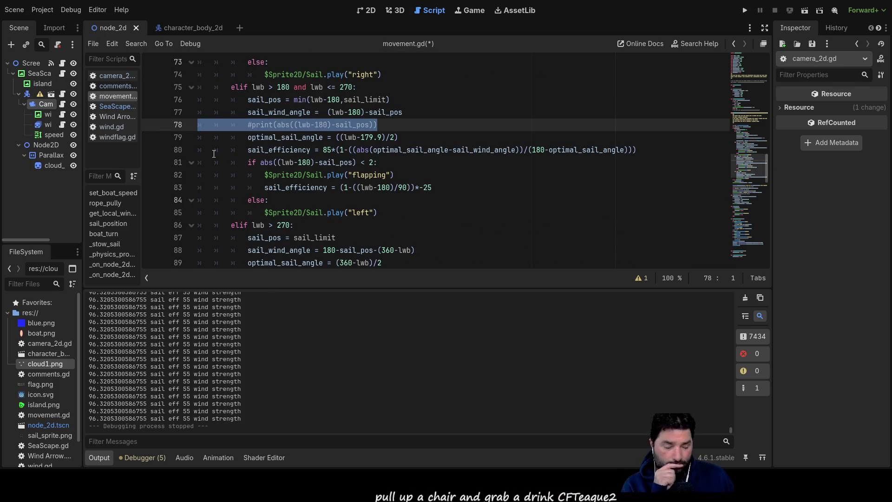
{"action": "key", "text": "Delete"}
{"action": "key", "text": "Delete"}
{"action": "scroll", "coordinate": [214, 154], "scroll_direction": "down", "scroll_amount": 2}
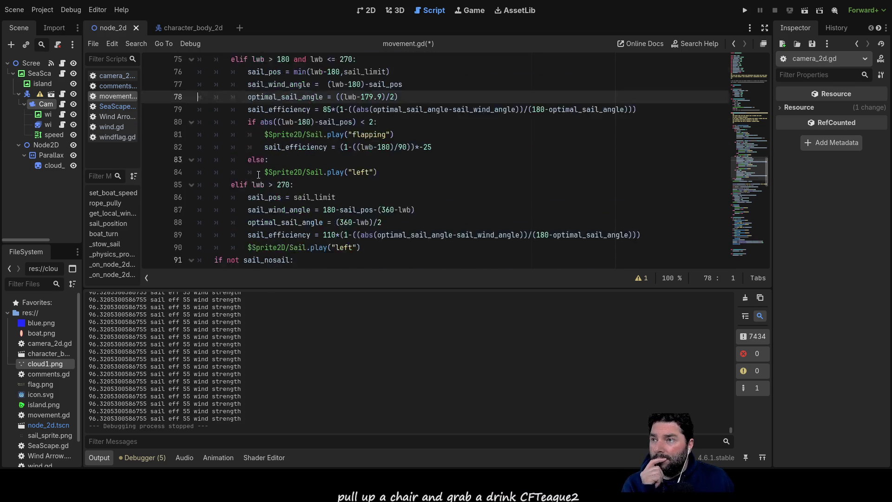
{"action": "scroll", "coordinate": [330, 208], "scroll_direction": "up", "scroll_amount": 8}
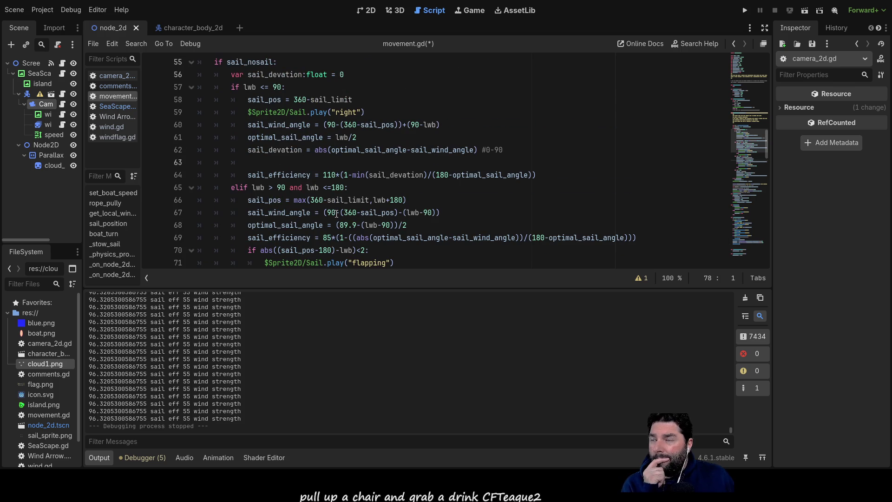
{"action": "left_click", "coordinate": [310, 161]}
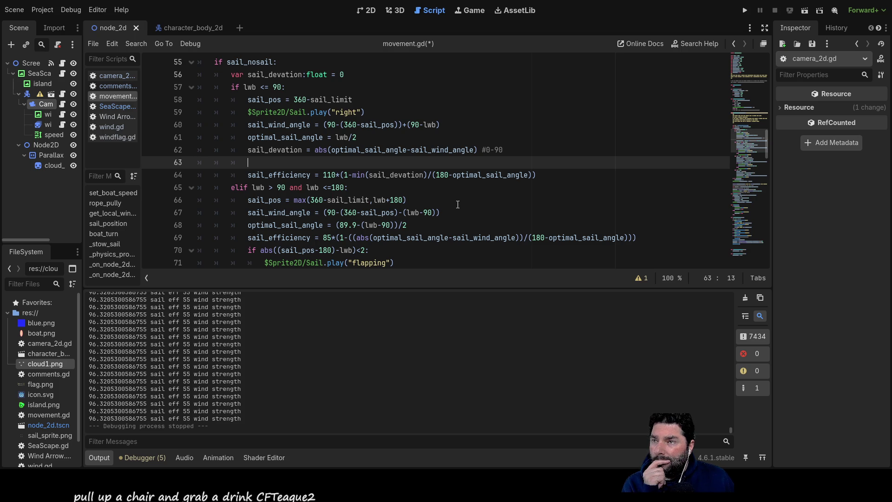
{"action": "double_click", "coordinate": [355, 175]}
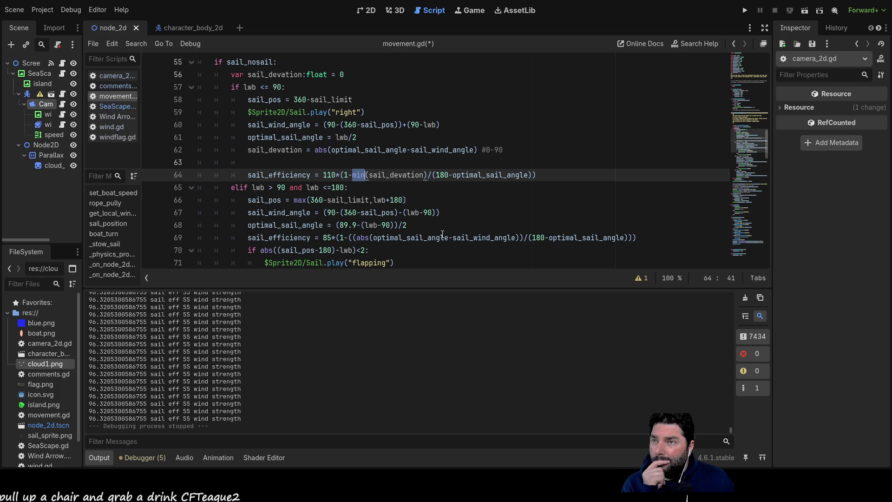
Step: Replace min with a parenthesis so the formula reads 110*(1-((sail_devation)/(180-optimal_sail_angle)))
{"action": "key", "text": "BackSpace"}
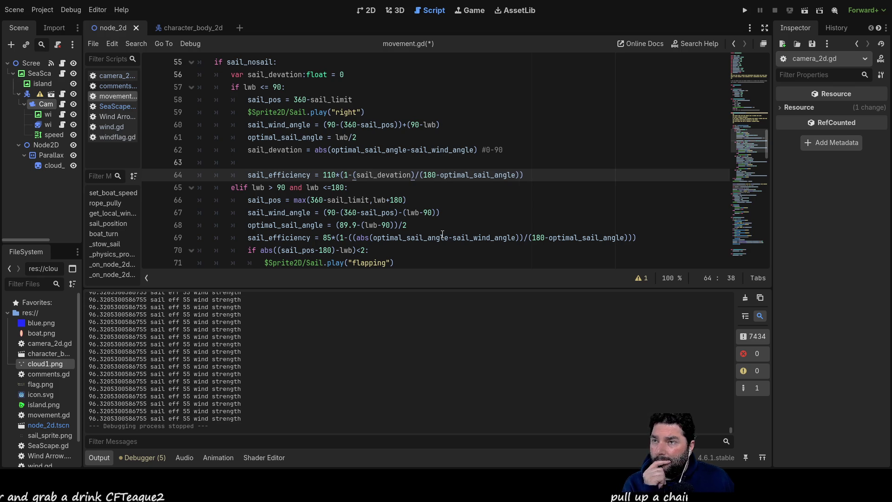
{"action": "type", "text": "("}
{"action": "key", "text": "Delete"}
{"action": "key", "text": "Right"}
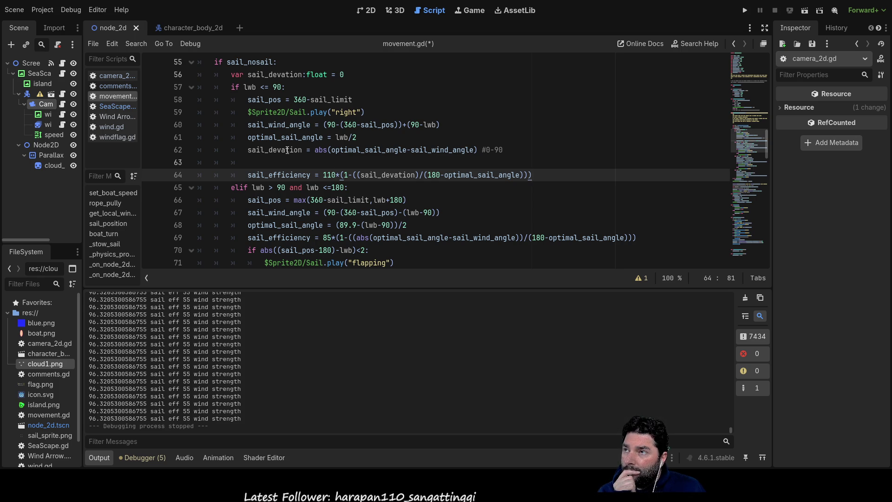
Step: Insert a blank line above the sail_devation calculation line
{"action": "left_click", "coordinate": [286, 75]}
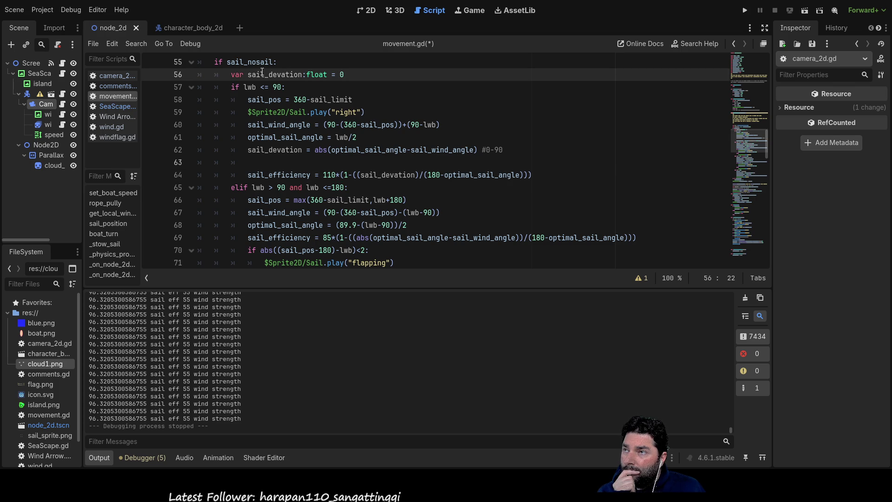
{"action": "left_click", "coordinate": [286, 150]}
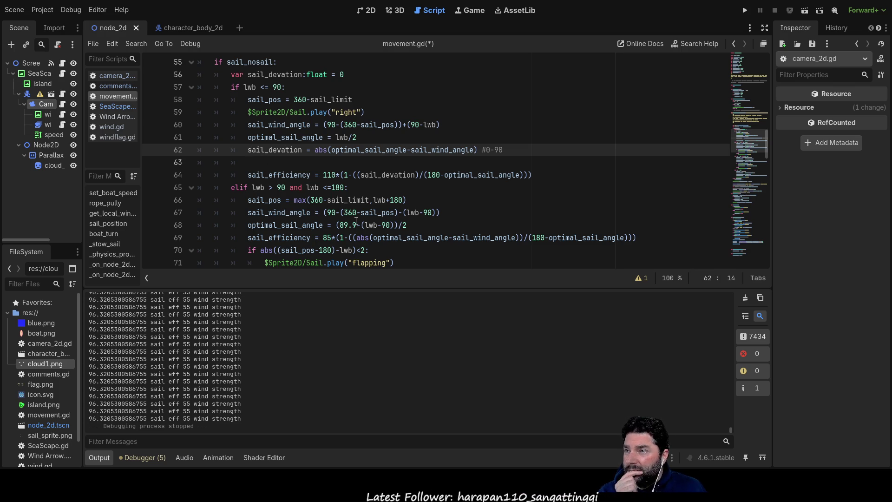
{"action": "key", "text": "Return"}
{"action": "key", "text": "Up"}
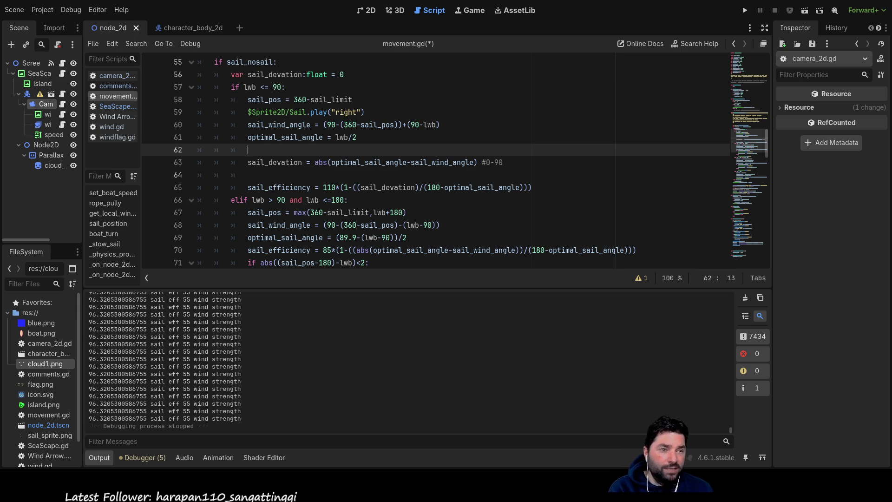
Step: Switch from Godot to the whiteboard showing the sail on red and green axes
{"action": "key", "text": "alt+Tab"}
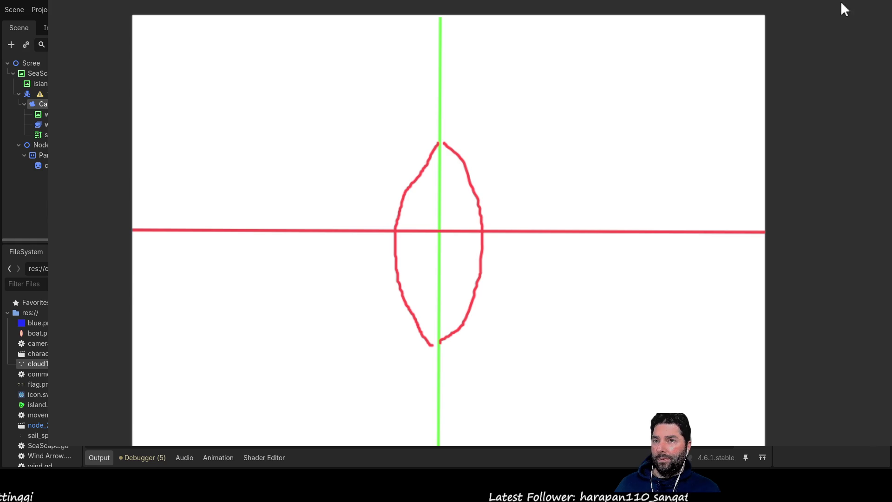
Step: Draw wind and swing arrows, a green diagonal sail line, and a magenta angle arc with tick
{"action": "mouse_move", "coordinate": [440, 233]}
{"action": "left_mouse_down"}
{"action": "mouse_move", "coordinate": [398, 294]}
{"action": "mouse_move", "coordinate": [304, 391]}
{"action": "mouse_move", "coordinate": [311, 367]}
{"action": "mouse_move", "coordinate": [338, 404]}
{"action": "left_mouse_up"}
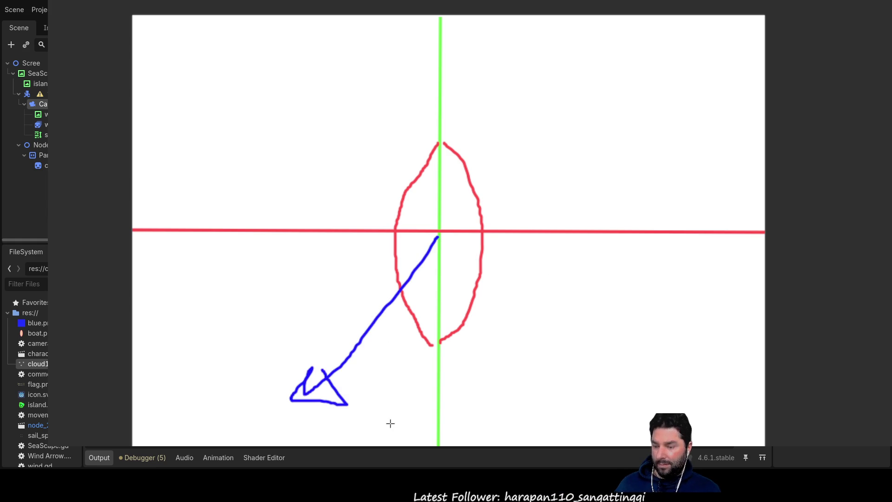
{"action": "mouse_move", "coordinate": [436, 236]}
{"action": "left_mouse_down"}
{"action": "mouse_move", "coordinate": [232, 302]}
{"action": "mouse_move", "coordinate": [256, 278]}
{"action": "mouse_move", "coordinate": [266, 310]}
{"action": "mouse_move", "coordinate": [255, 277]}
{"action": "left_mouse_up"}
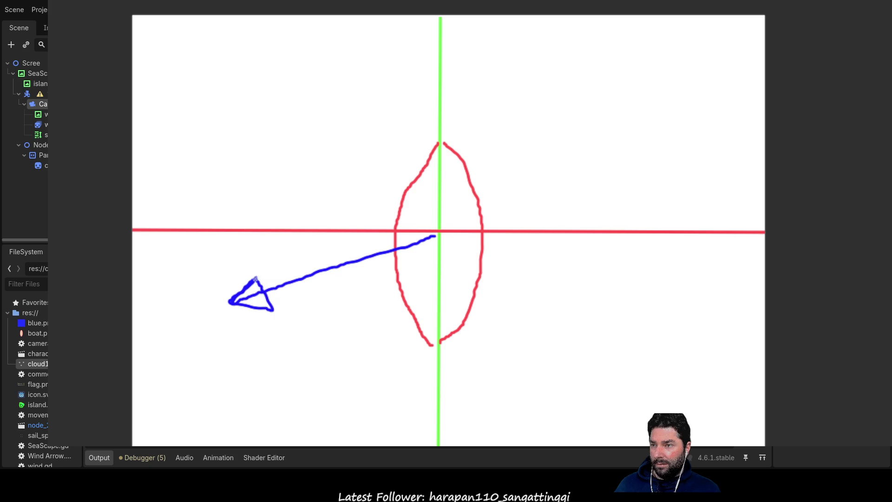
{"action": "mouse_move", "coordinate": [265, 231]}
{"action": "left_mouse_down"}
{"action": "mouse_move", "coordinate": [263, 257]}
{"action": "mouse_move", "coordinate": [277, 277]}
{"action": "mouse_move", "coordinate": [278, 268]}
{"action": "mouse_move", "coordinate": [265, 270]}
{"action": "mouse_move", "coordinate": [306, 322]}
{"action": "mouse_move", "coordinate": [391, 361]}
{"action": "mouse_move", "coordinate": [433, 367]}
{"action": "left_mouse_up"}
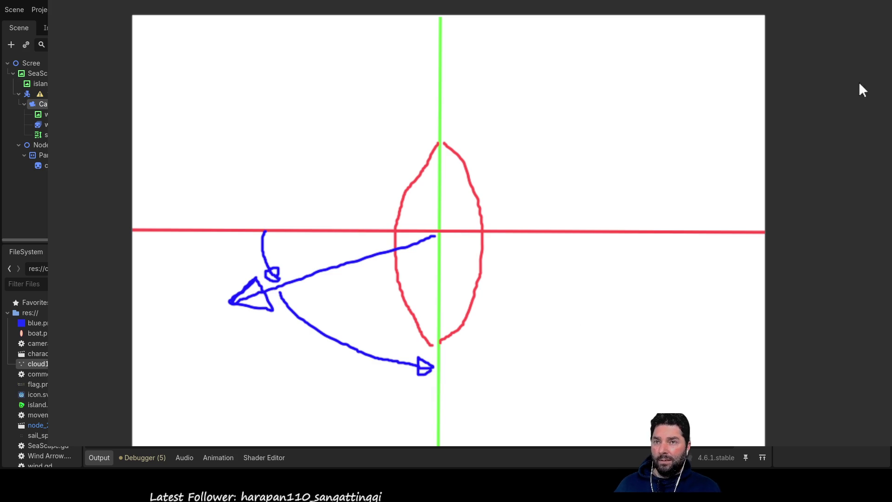
{"action": "left_click_drag", "start_coordinate": [435, 235], "coordinate": [284, 444]}
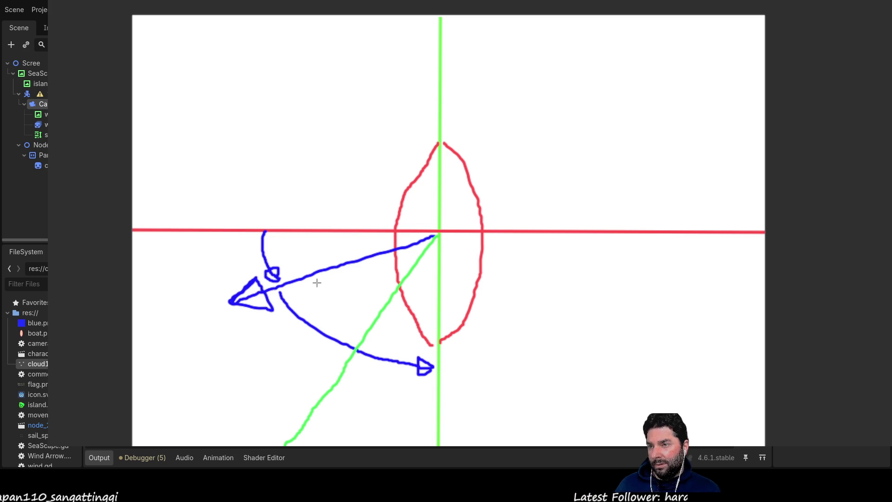
{"action": "left_click_drag", "start_coordinate": [320, 285], "coordinate": [372, 320]}
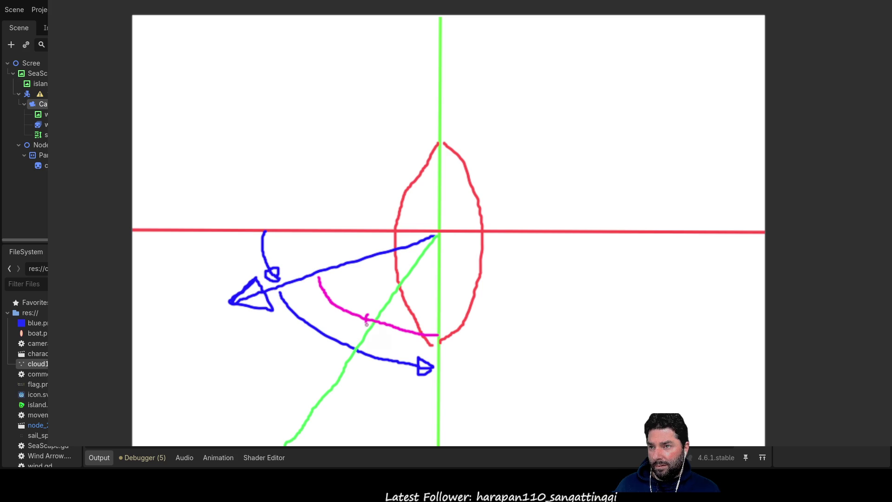
{"action": "left_click_drag", "start_coordinate": [368, 305], "coordinate": [366, 325]}
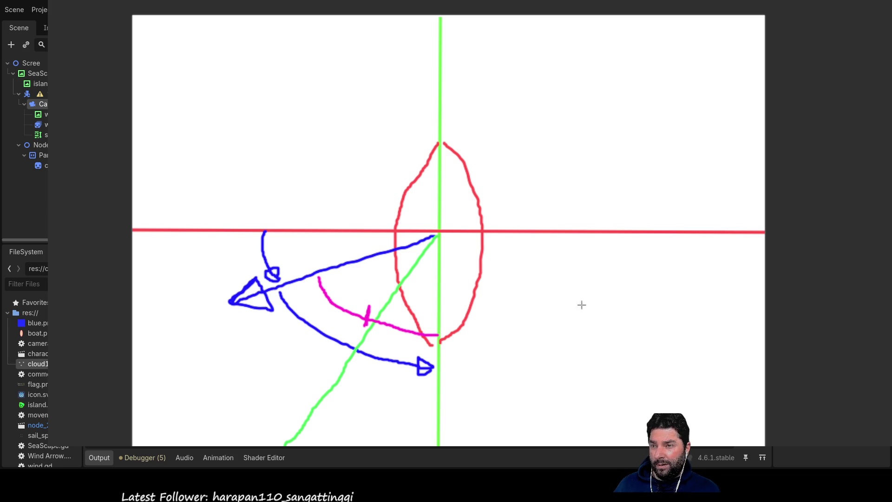
{"action": "mouse_move", "coordinate": [444, 93]}
{"action": "left_mouse_down"}
{"action": "mouse_move", "coordinate": [618, 288]}
{"action": "mouse_move", "coordinate": [553, 446]}
{"action": "left_mouse_up"}
Step: Finish the large blue arc, trace the angle along it, and draw a line down from the origin
{"action": "mouse_move", "coordinate": [304, 445]}
{"action": "left_mouse_down"}
{"action": "mouse_move", "coordinate": [252, 367]}
{"action": "mouse_move", "coordinate": [231, 306]}
{"action": "left_mouse_up"}
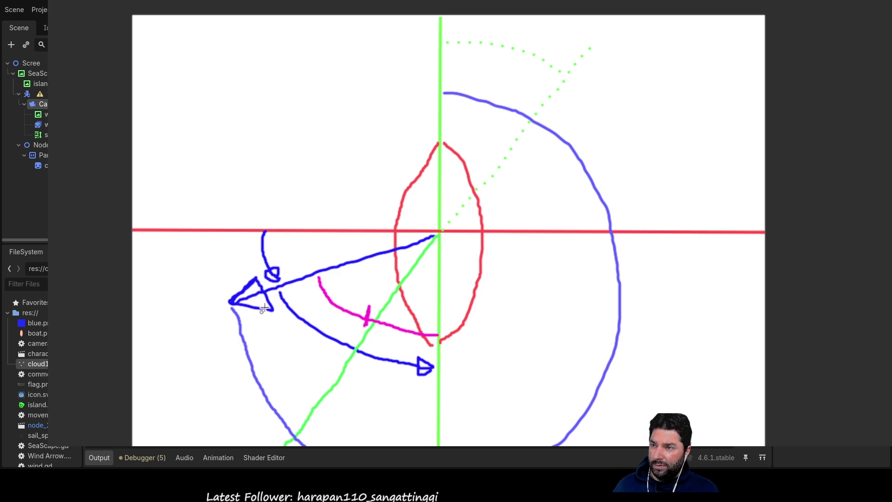
{"action": "mouse_move", "coordinate": [300, 283]}
{"action": "left_mouse_down"}
{"action": "mouse_move", "coordinate": [308, 303]}
{"action": "mouse_move", "coordinate": [360, 335]}
{"action": "left_mouse_up"}
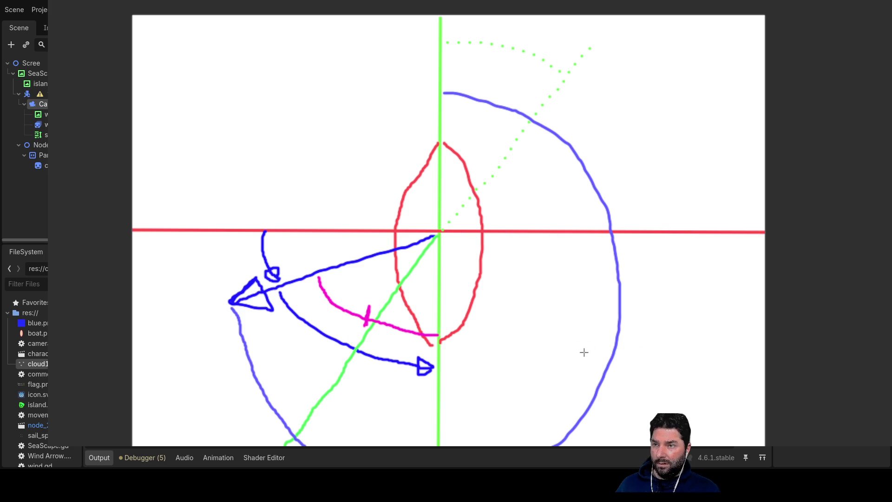
{"action": "left_click_drag", "start_coordinate": [441, 232], "coordinate": [436, 391]}
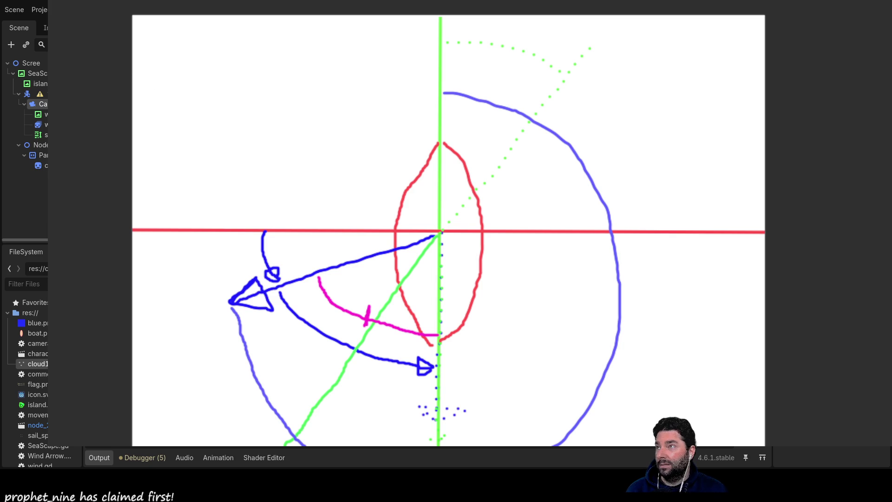
Step: Wipe the previous sail diagram from the whiteboard canvas
{"action": "right_click", "coordinate": [453, 320]}
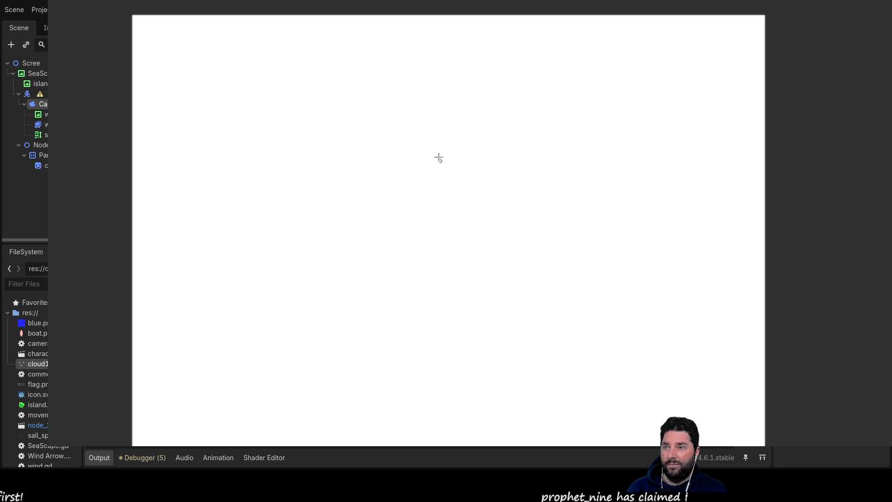
Step: Sketch a dotted red downward wind arrow and a long green diagonal sail line
{"action": "mouse_move", "coordinate": [427, 29]}
{"action": "left_mouse_down"}
{"action": "mouse_move", "coordinate": [426, 108]}
{"action": "mouse_move", "coordinate": [408, 93]}
{"action": "mouse_move", "coordinate": [427, 94]}
{"action": "mouse_move", "coordinate": [423, 115]}
{"action": "mouse_move", "coordinate": [452, 107]}
{"action": "left_mouse_up"}
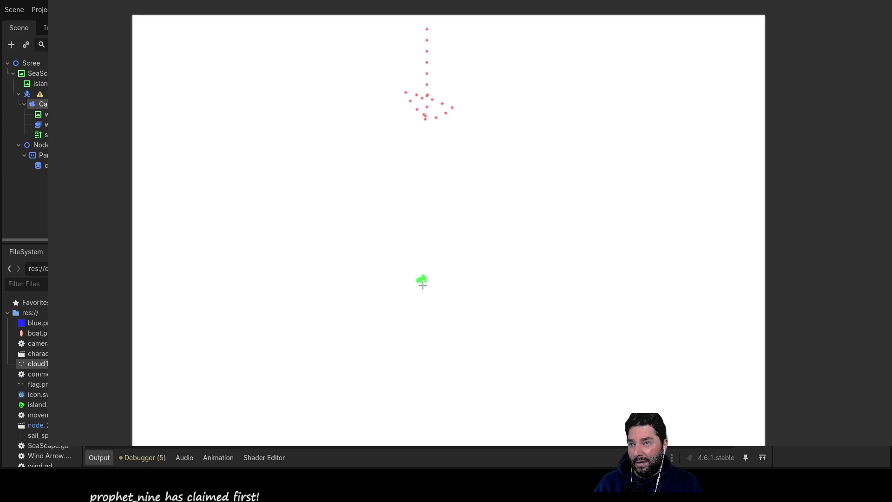
{"action": "mouse_move", "coordinate": [423, 285]}
{"action": "left_mouse_down"}
{"action": "mouse_move", "coordinate": [436, 268]}
{"action": "mouse_move", "coordinate": [442, 277]}
{"action": "mouse_move", "coordinate": [436, 267]}
{"action": "mouse_move", "coordinate": [422, 283]}
{"action": "mouse_move", "coordinate": [501, 245]}
{"action": "mouse_move", "coordinate": [488, 247]}
{"action": "mouse_move", "coordinate": [493, 261]}
{"action": "mouse_move", "coordinate": [487, 253]}
{"action": "left_mouse_up"}
{"action": "mouse_move", "coordinate": [428, 282]}
{"action": "left_mouse_down"}
{"action": "mouse_move", "coordinate": [630, 208]}
{"action": "mouse_move", "coordinate": [614, 205]}
{"action": "mouse_move", "coordinate": [631, 222]}
{"action": "mouse_move", "coordinate": [622, 234]}
{"action": "left_mouse_up"}
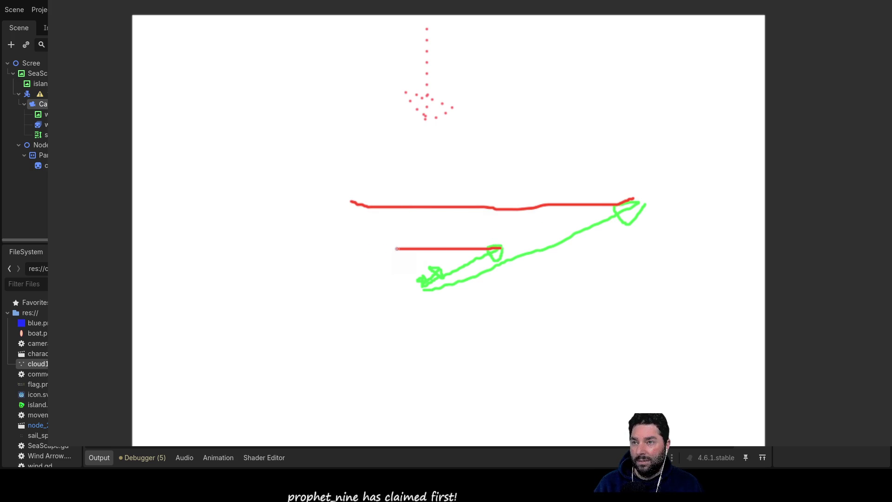
Step: Draw two red airflow lines trailing left from the green sail
{"action": "left_click_drag", "start_coordinate": [433, 269], "coordinate": [329, 274]}
{"action": "left_click_drag", "start_coordinate": [420, 286], "coordinate": [301, 283]}
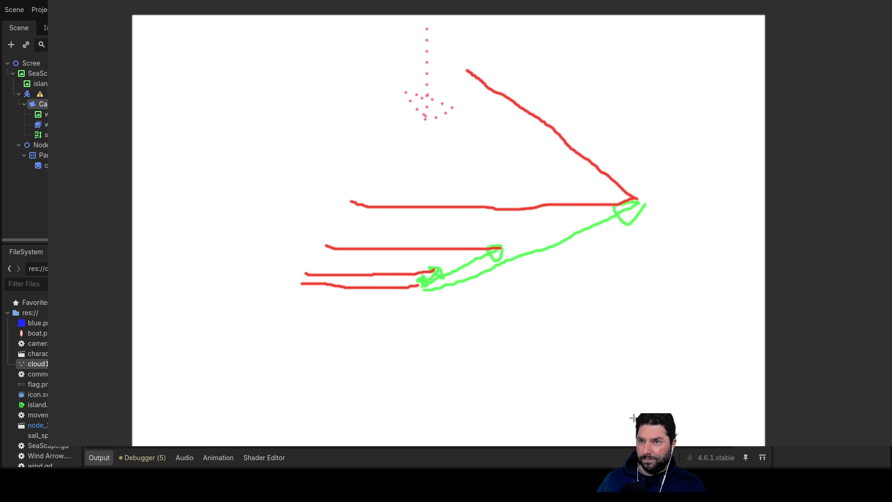
Step: Undo the sail sketch, then draw a vertical red reference line and two half-rings beside it
{"action": "key", "text": "ctrl+z"}
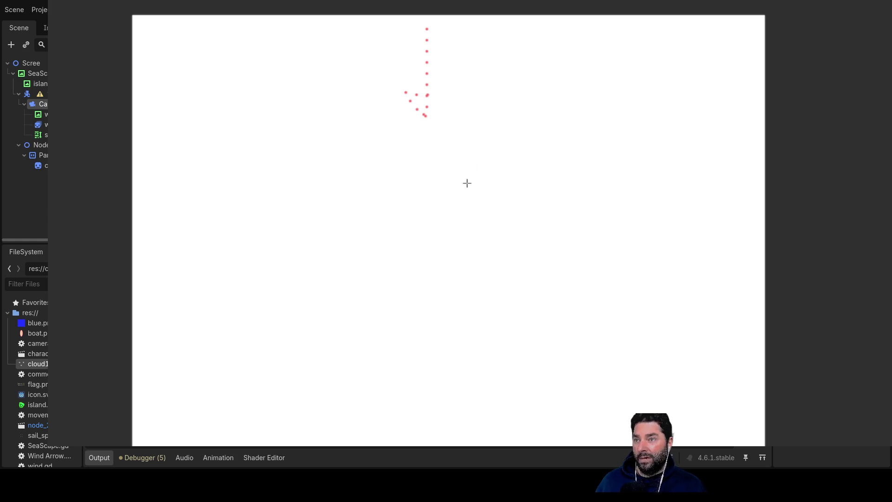
{"action": "left_click_drag", "start_coordinate": [433, 10], "coordinate": [427, 410]}
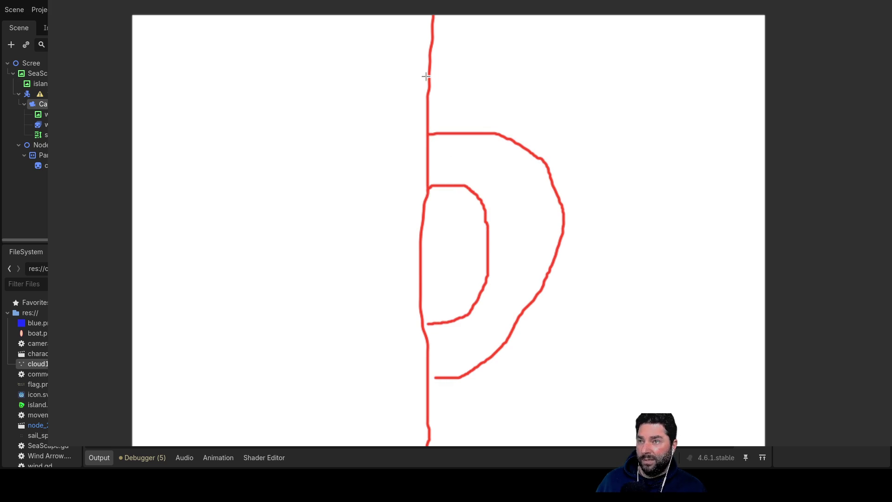
{"action": "left_click_drag", "start_coordinate": [575, 101], "coordinate": [576, 385]}
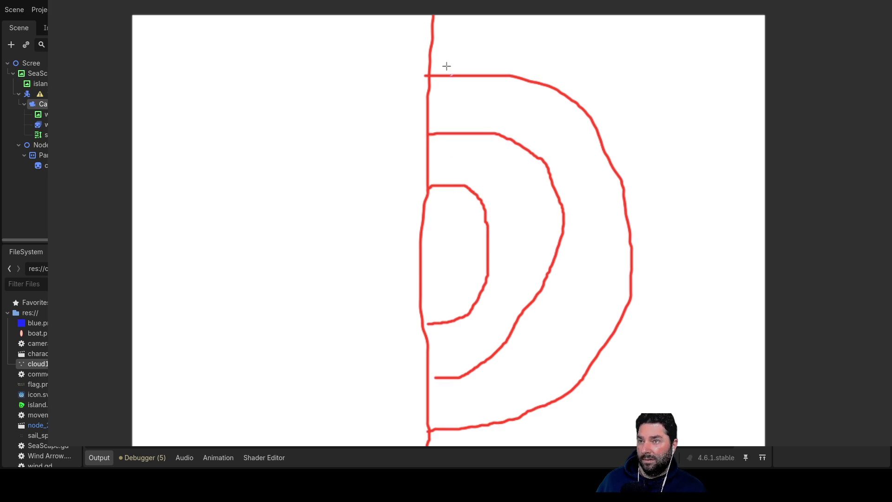
{"action": "left_click_drag", "start_coordinate": [490, 35], "coordinate": [691, 273]}
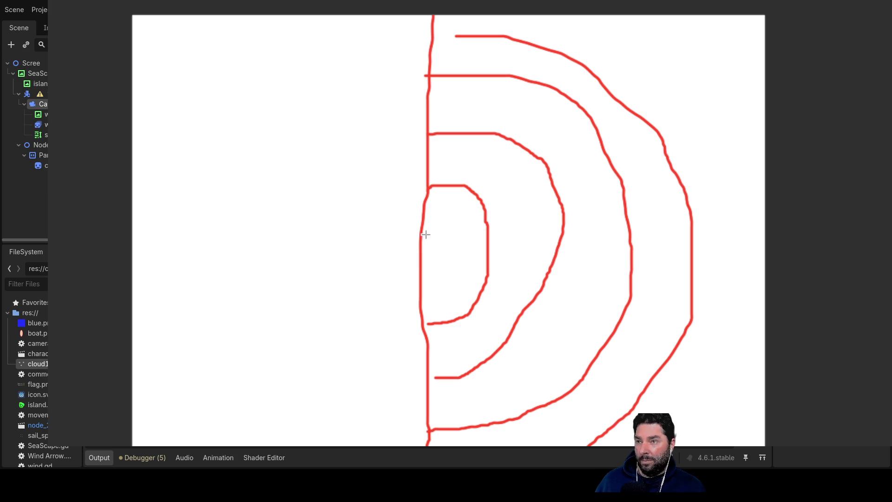
Step: Draw six red angle lines radiating from the centre, from steep upward to steep downward
{"action": "left_click_drag", "start_coordinate": [455, 174], "coordinate": [577, 6]}
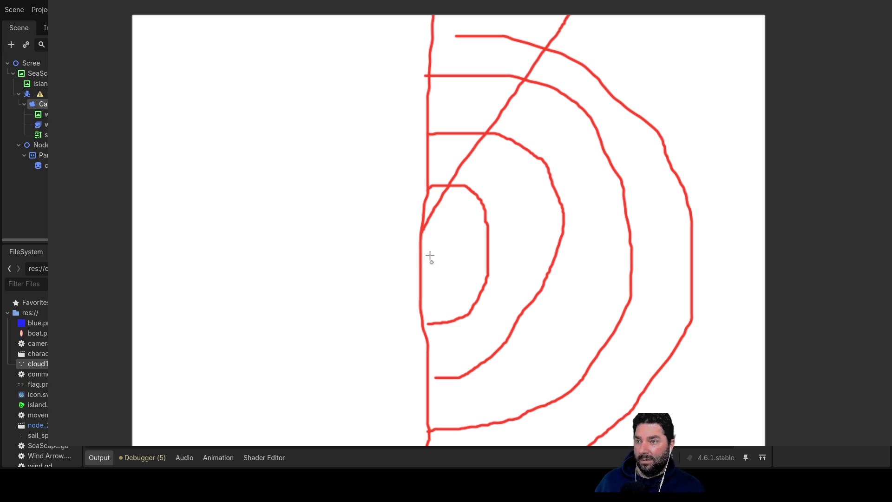
{"action": "left_click_drag", "start_coordinate": [526, 161], "coordinate": [684, 32]}
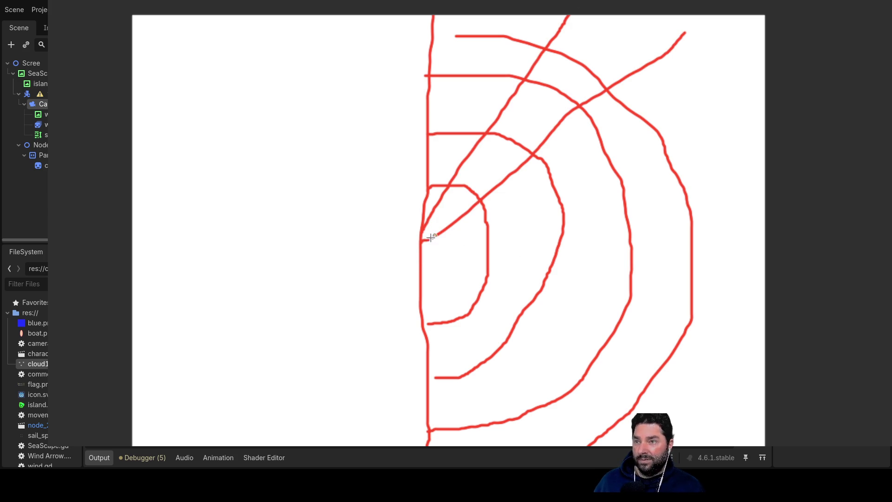
{"action": "left_click_drag", "start_coordinate": [416, 245], "coordinate": [609, 166]}
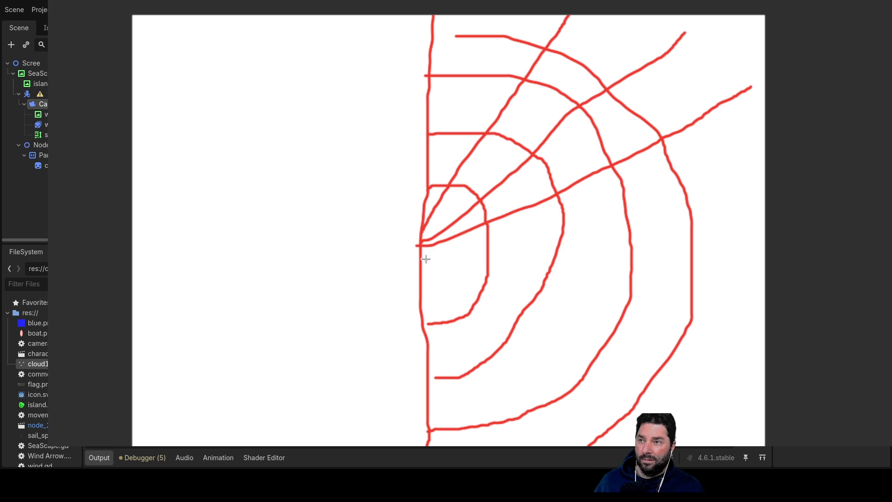
{"action": "left_click_drag", "start_coordinate": [519, 243], "coordinate": [811, 226]}
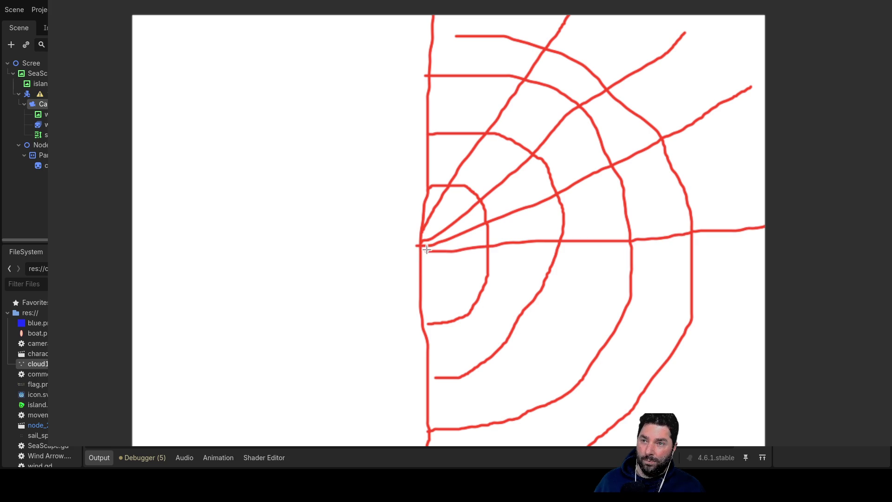
{"action": "left_click_drag", "start_coordinate": [426, 250], "coordinate": [686, 385]}
{"action": "left_click_drag", "start_coordinate": [427, 255], "coordinate": [556, 432]}
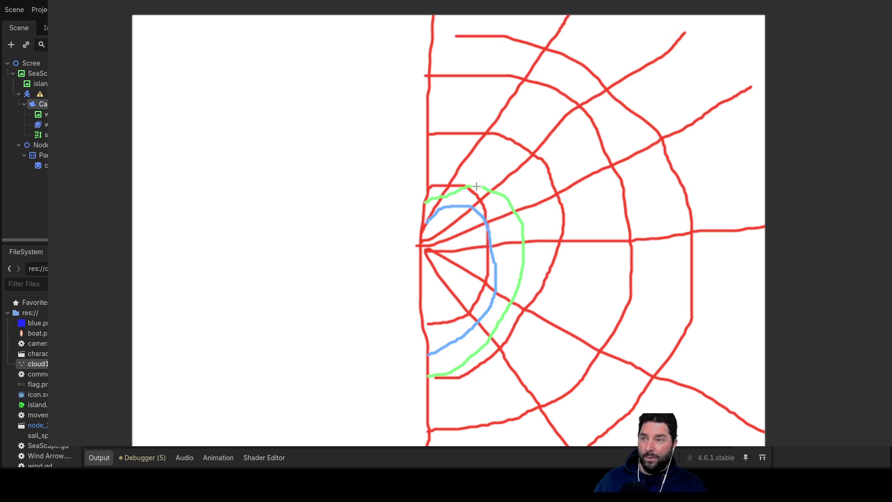
Step: Draw a green line leading left from the inner ring
{"action": "left_click_drag", "start_coordinate": [463, 205], "coordinate": [237, 209]}
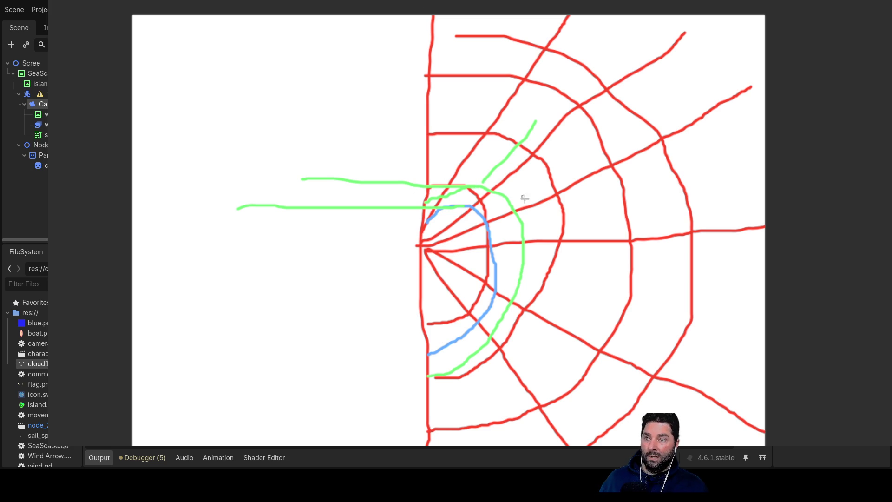
Step: Undo the green stroke and recent curves, back toward the vertical line and half-rings
{"action": "key", "text": "ctrl+z"}
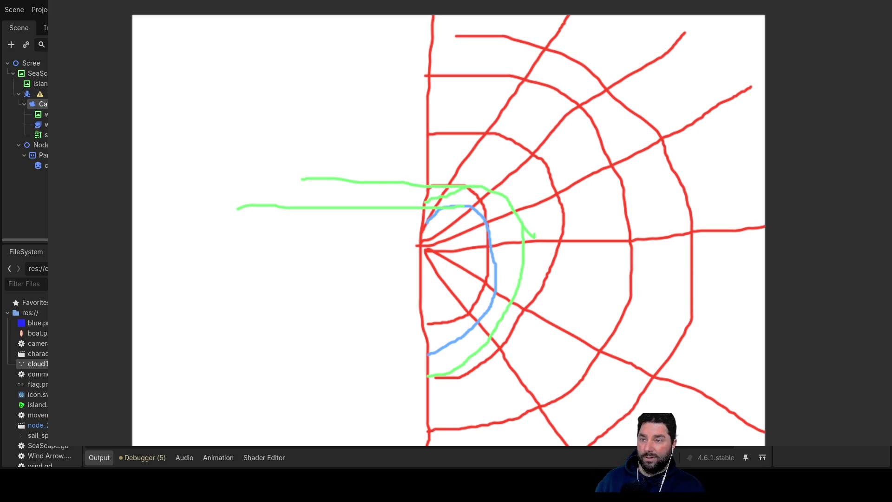
{"action": "key", "text": "ctrl+z"}
{"action": "key", "text": "ctrl+z"}
{"action": "key", "text": "ctrl+z"}
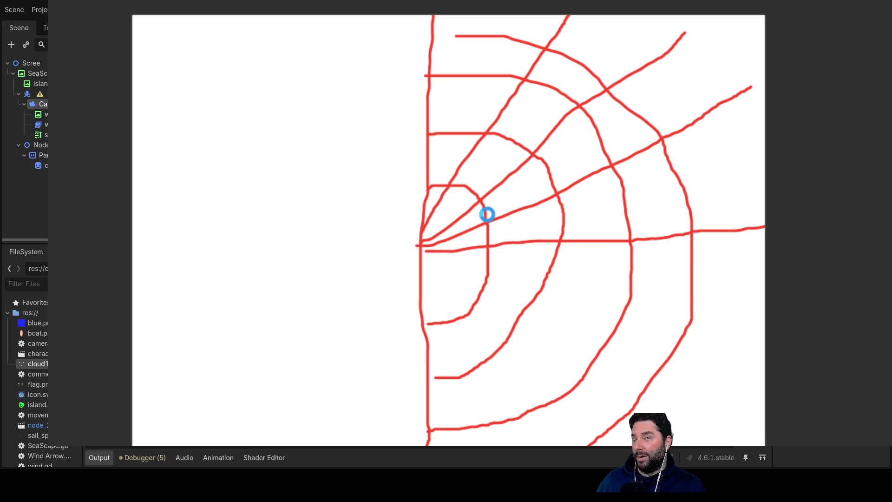
Step: Clear the remaining strokes to a blank canvas and stop the running game
{"action": "key", "text": "ctrl+z"}
{"action": "key", "text": "ctrl+z"}
{"action": "key", "text": "ctrl+z"}
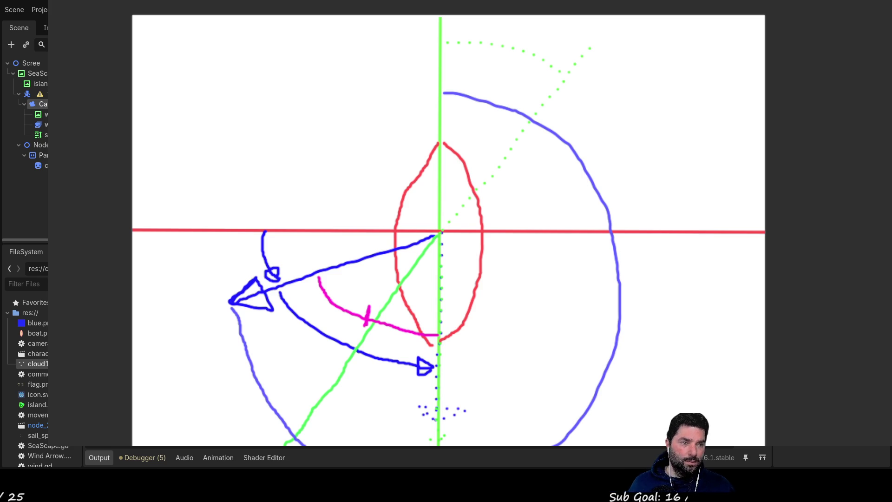
{"action": "key", "text": "F8"}
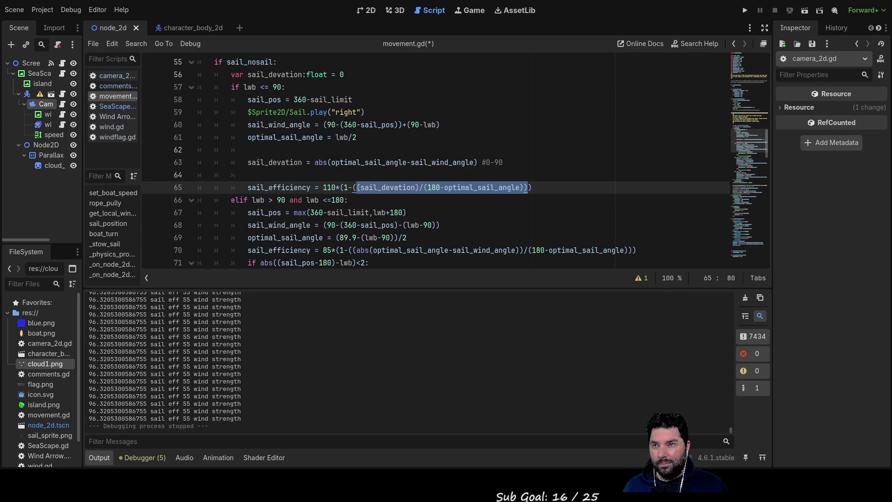
Step: Inspect 180, sail_devation and optimal_sail_angle in line 65's formula, then go to line 61's end
{"action": "double_click", "coordinate": [434, 187]}
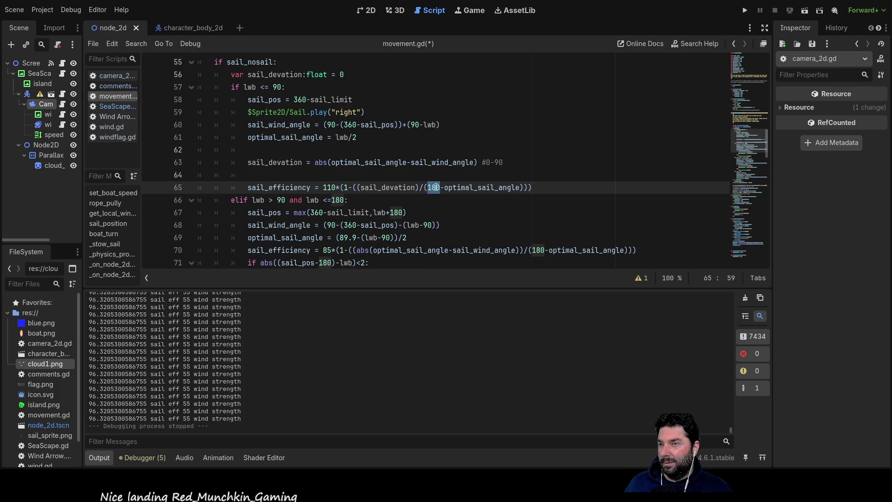
{"action": "double_click", "coordinate": [387, 187]}
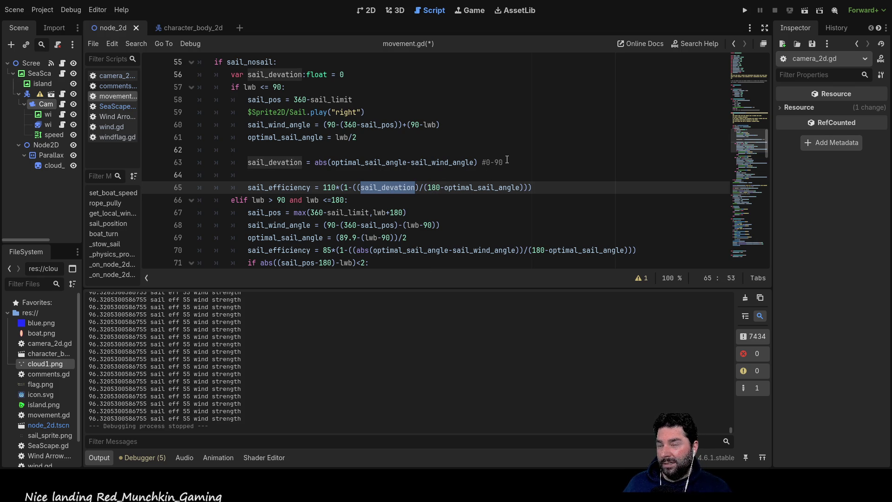
{"action": "double_click", "coordinate": [467, 187]}
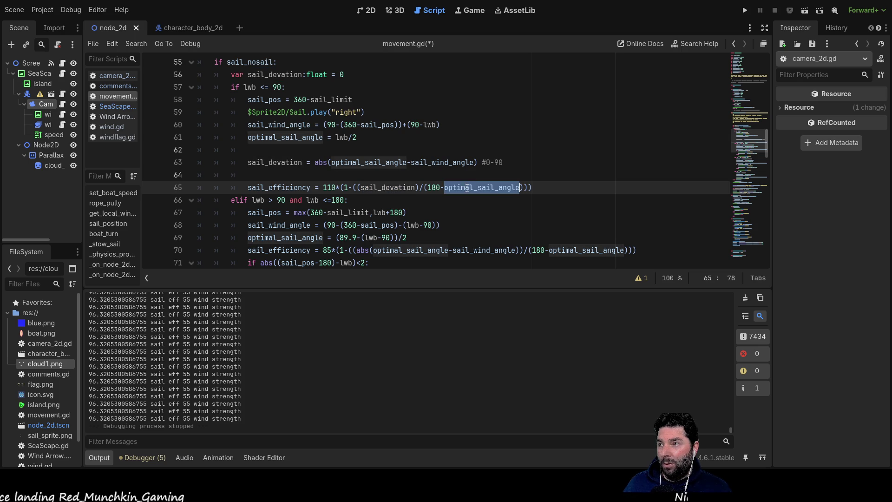
{"action": "left_click", "coordinate": [423, 137]}
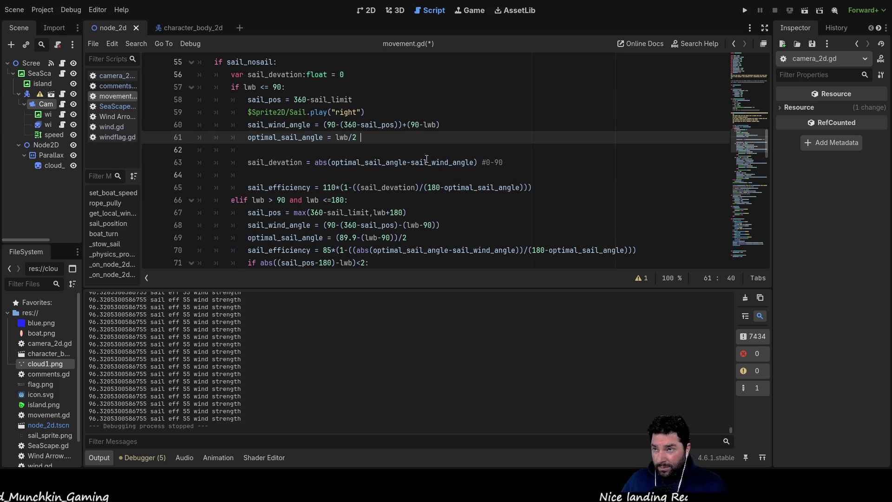
Step: Add a '#0-45' comment at the end of line 61
{"action": "type", "text": "0-4"}
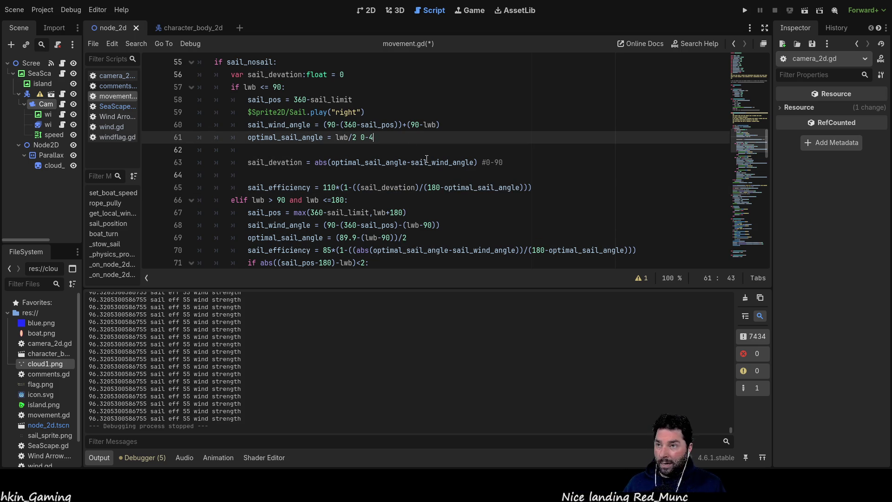
{"action": "type", "text": "5"}
{"action": "key", "text": "Left"}
{"action": "key", "text": "Left"}
{"action": "key", "text": "Left"}
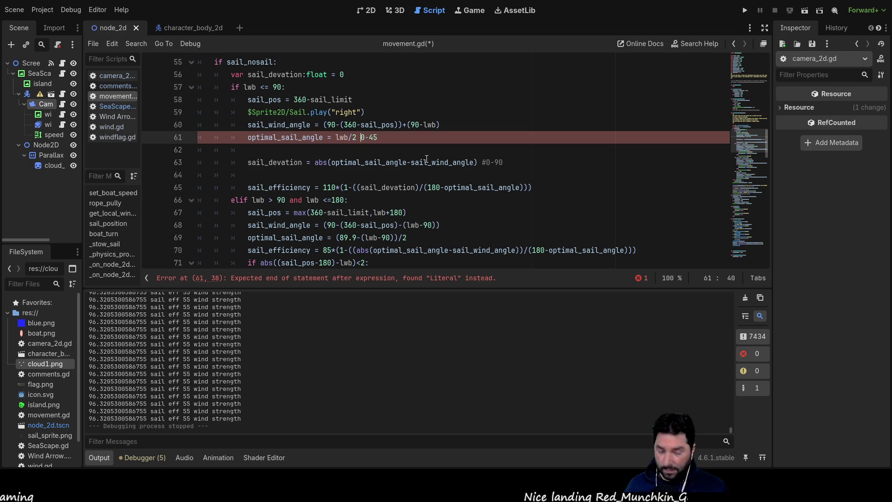
{"action": "type", "text": "#"}
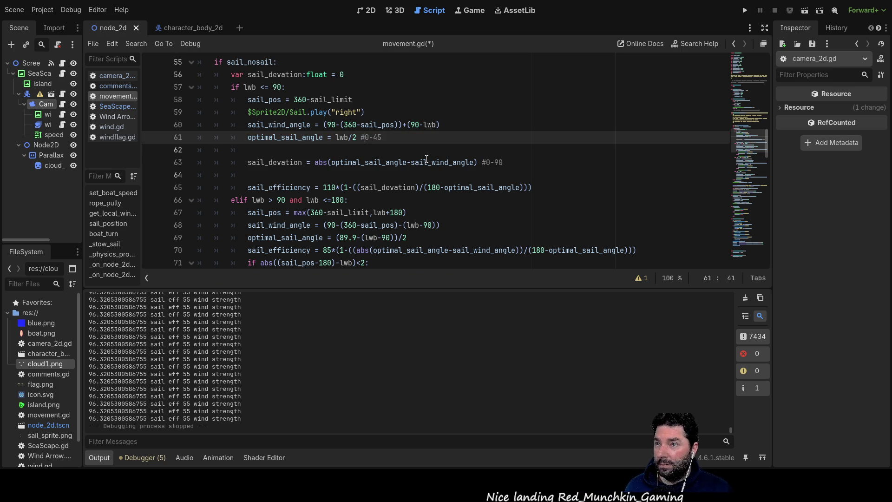
Step: Replace the 180 divisor in line 65's efficiency formula with 135
{"action": "key", "text": "Down"}
{"action": "key", "text": "Down"}
{"action": "key", "text": "Down"}
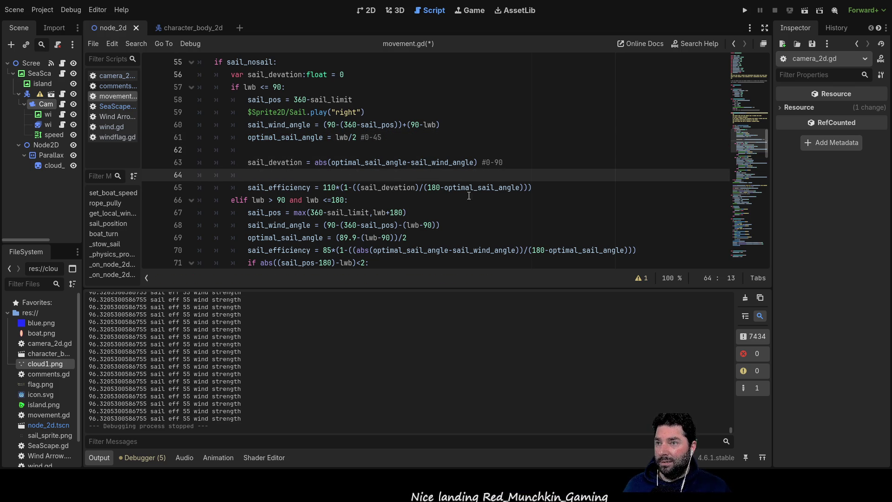
{"action": "double_click", "coordinate": [433, 188]}
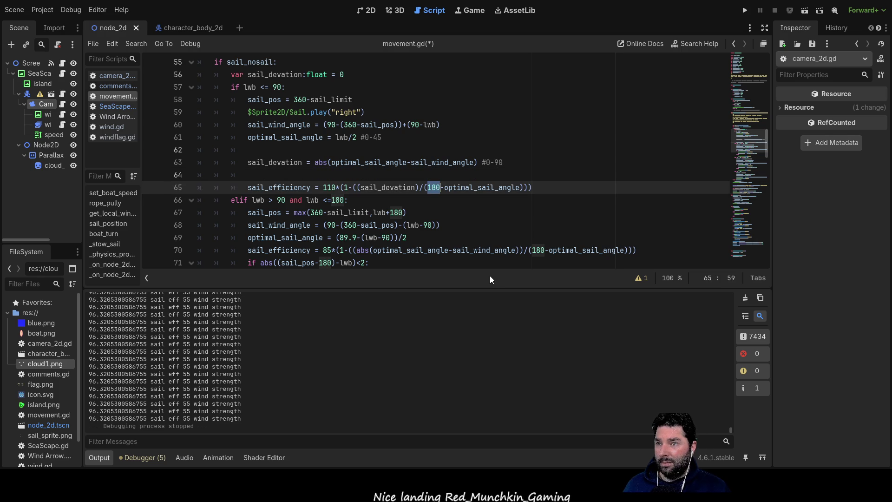
{"action": "type", "text": "135"}
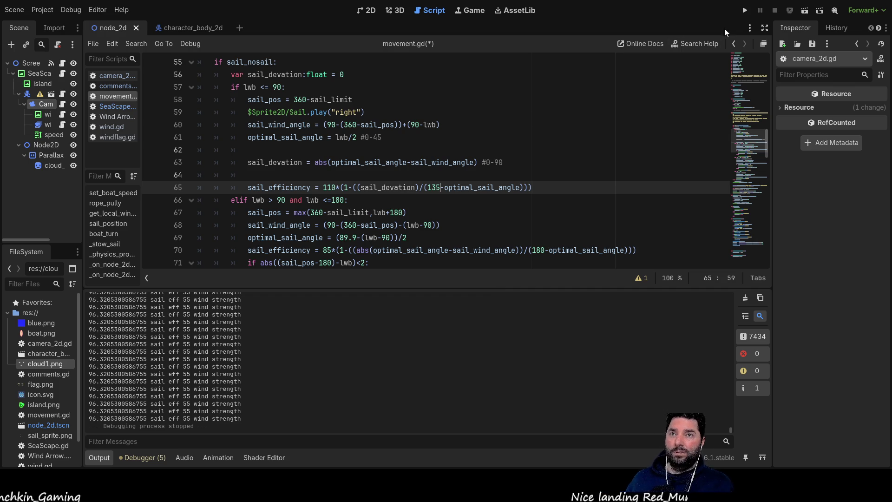
Step: Run the project to test the new 135 divisor
{"action": "left_click", "coordinate": [743, 10]}
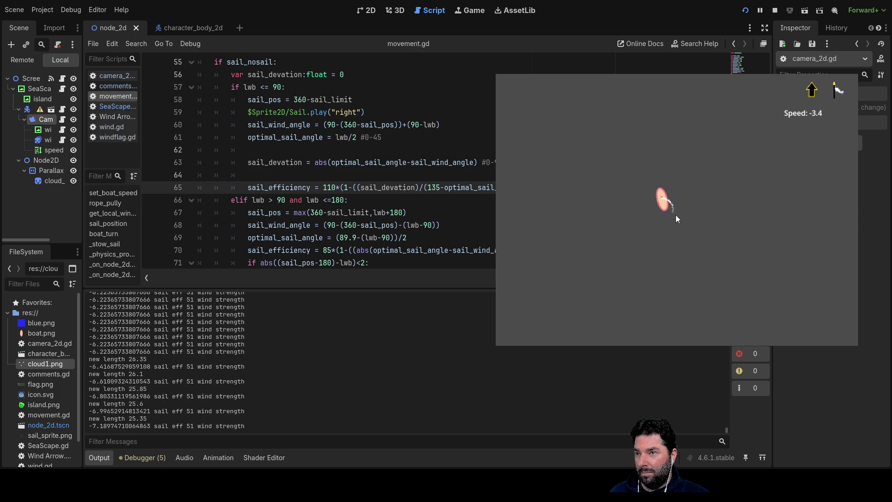
Step: Let out and pull in the sail rope while watching the speed readout
{"action": "key", "text": "Down"}
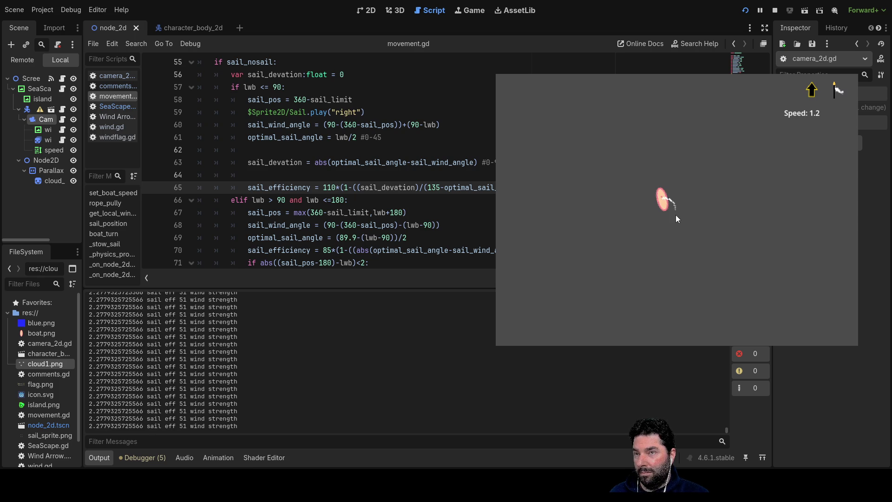
{"action": "key", "text": "Up"}
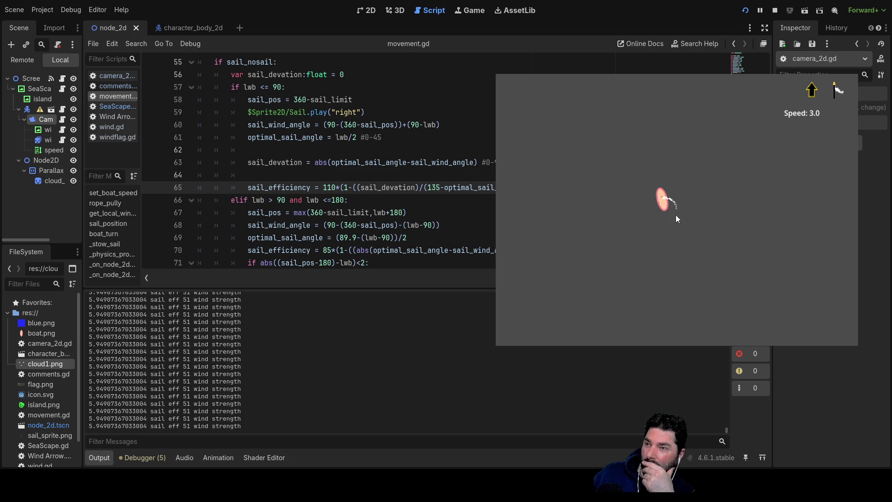
{"action": "key", "text": "Down"}
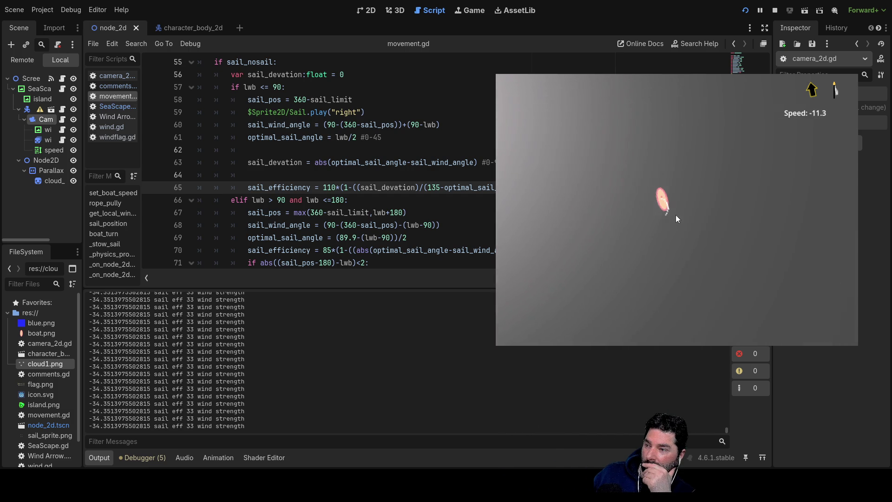
Step: Trim the sail in and out and turn clockwise, reaching speeds near 35, then stop the game
{"action": "key", "text": "Up"}
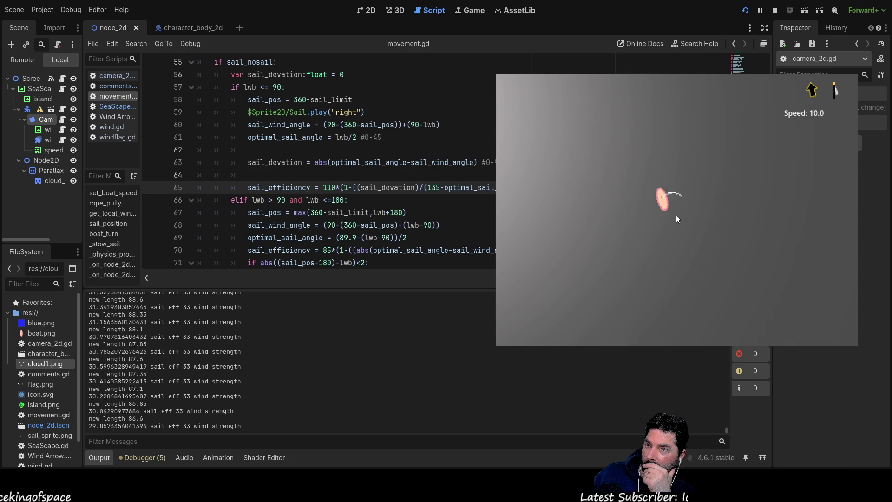
{"action": "key", "text": "Up"}
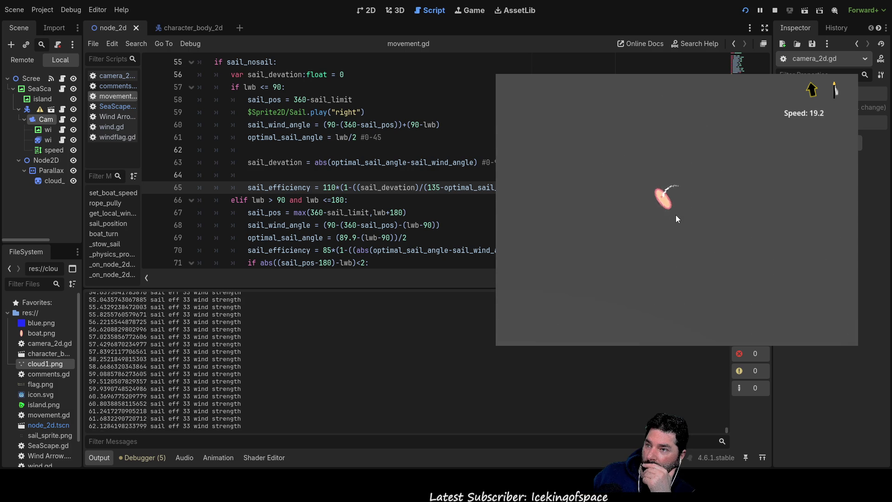
{"action": "key", "text": "w"}
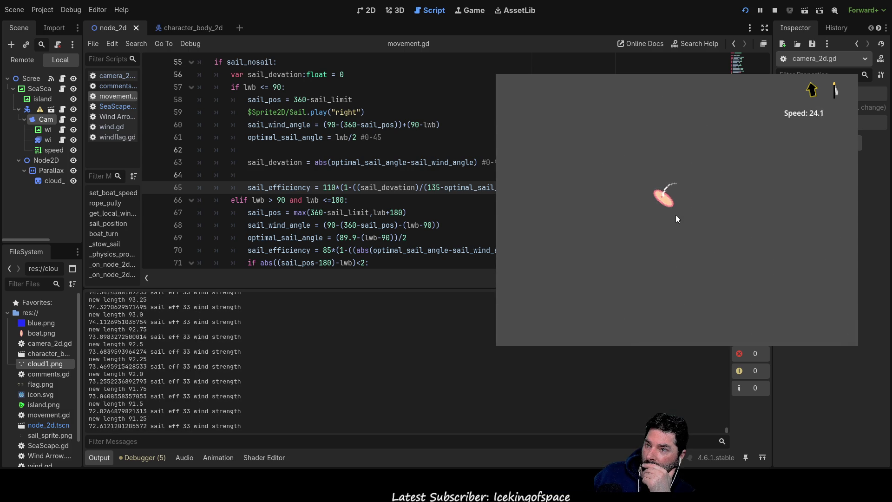
{"action": "key", "text": "s"}
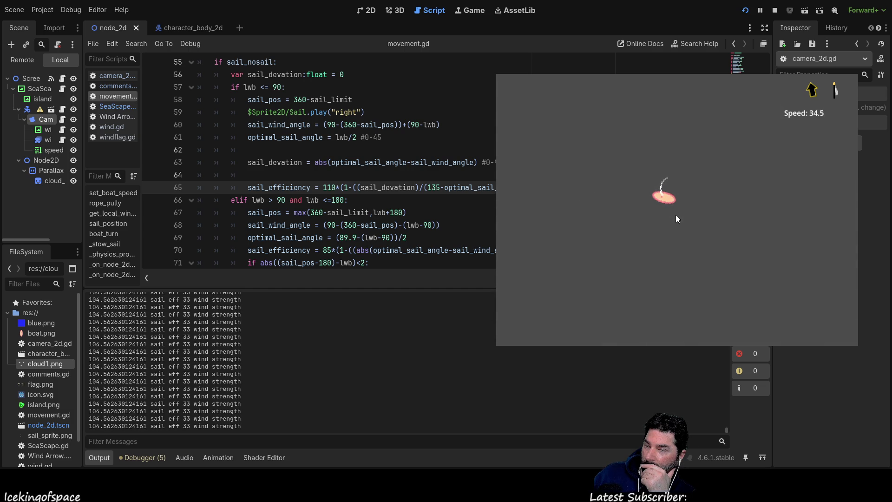
{"action": "key", "text": "Down"}
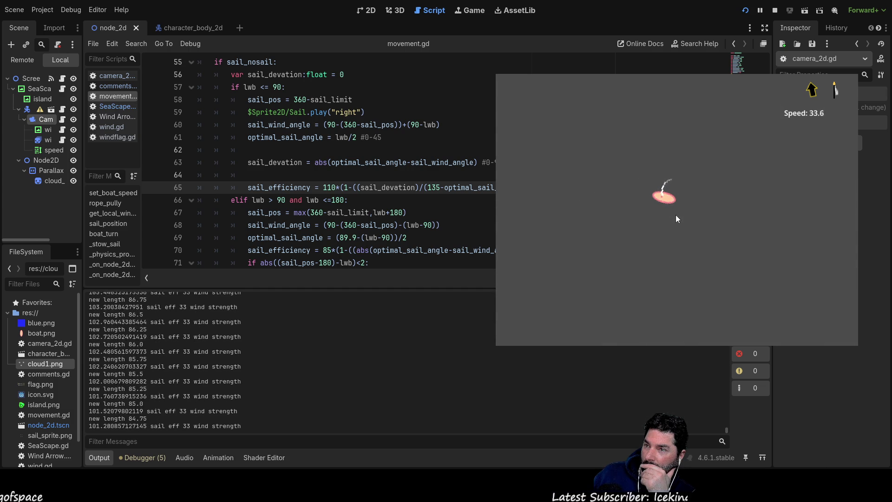
{"action": "key", "text": "Up"}
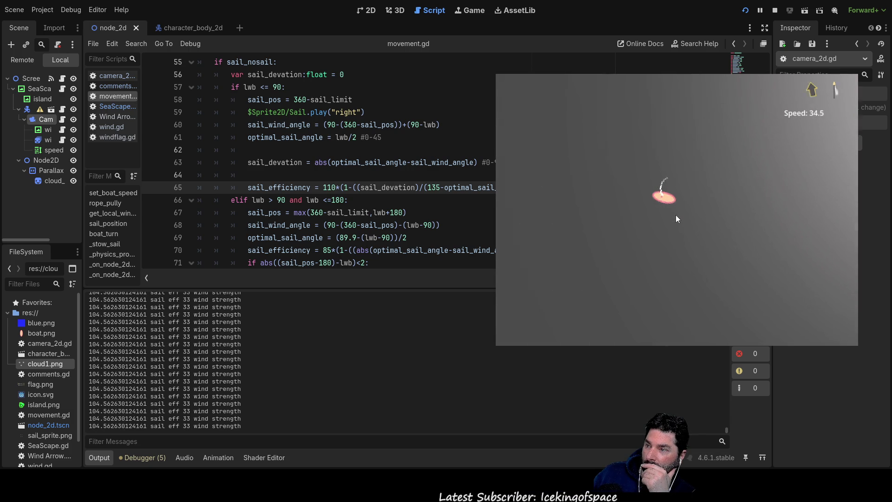
{"action": "key", "text": "Down"}
{"action": "key", "text": "Down"}
{"action": "key", "text": "Up"}
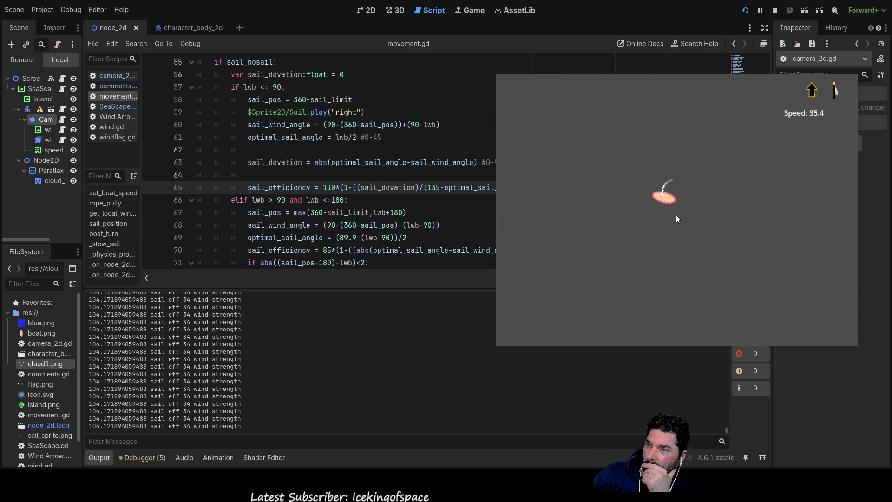
{"action": "key", "text": "Right"}
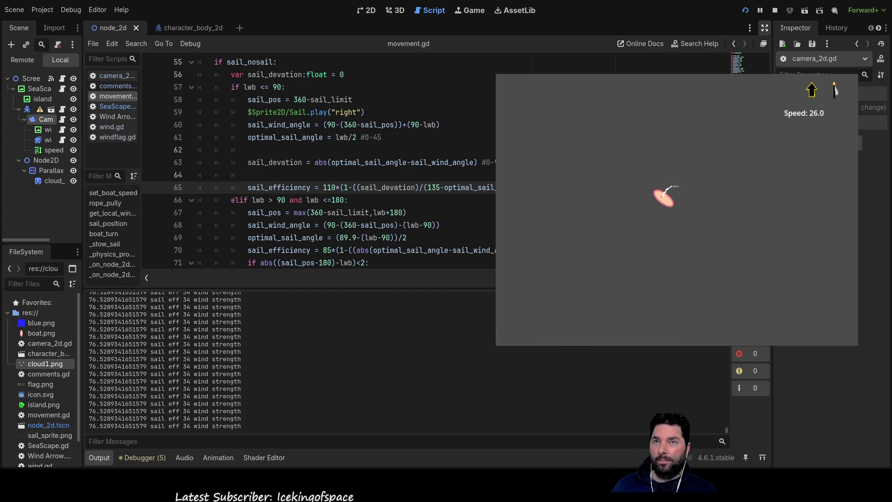
{"action": "key", "text": "F8"}
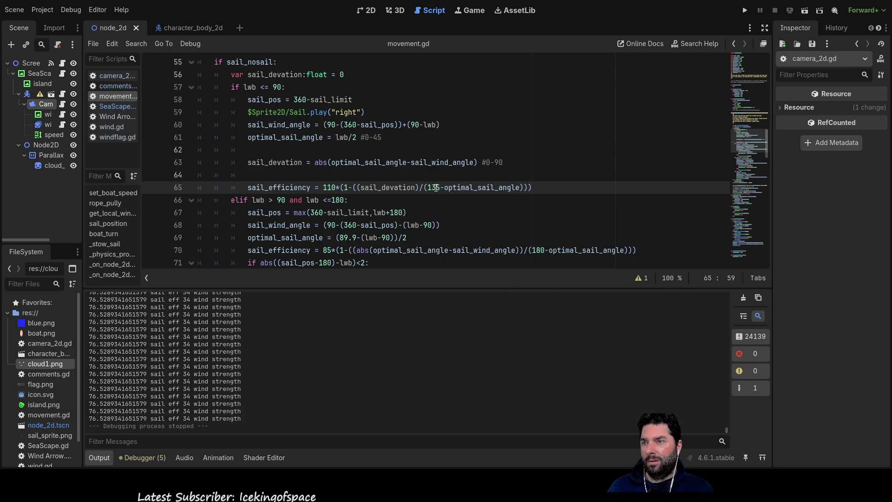
Step: Change the line 65 divisor from 135 back to 180, then save and relaunch the game
{"action": "double_click", "coordinate": [436, 187]}
{"action": "type", "text": "180"}
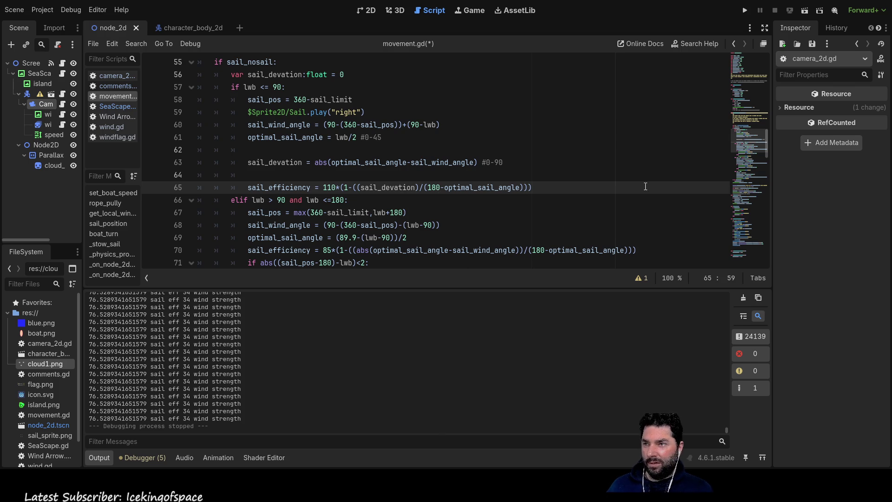
{"action": "left_click", "coordinate": [746, 10]}
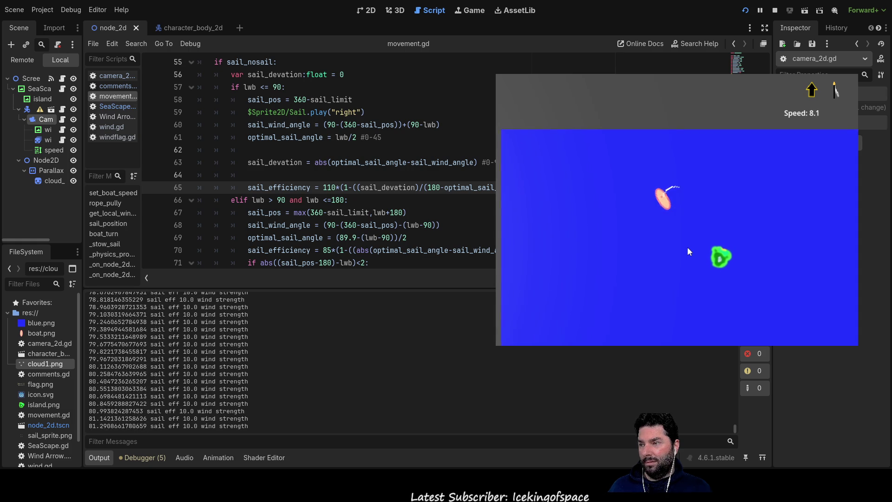
Step: Pull in and let out the sail rope while watching speed and efficiency, then stop the run
{"action": "key", "text": "Down"}
{"action": "key", "text": "Up"}
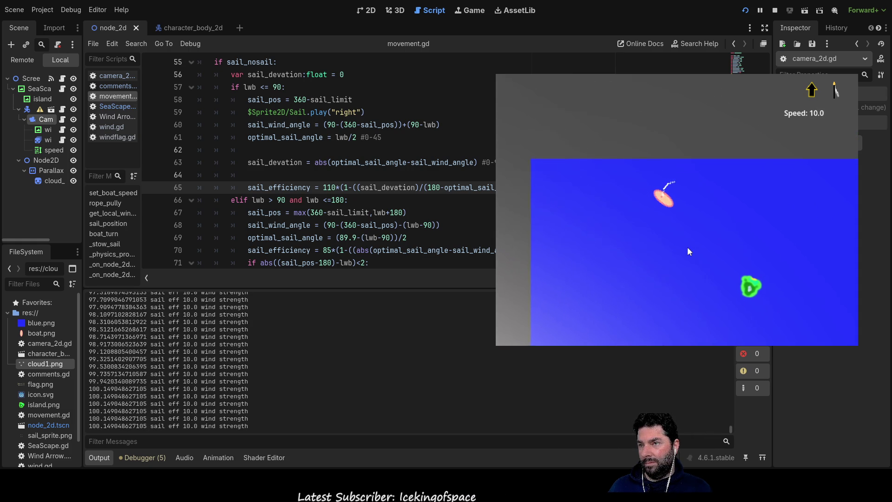
{"action": "key", "text": "Down"}
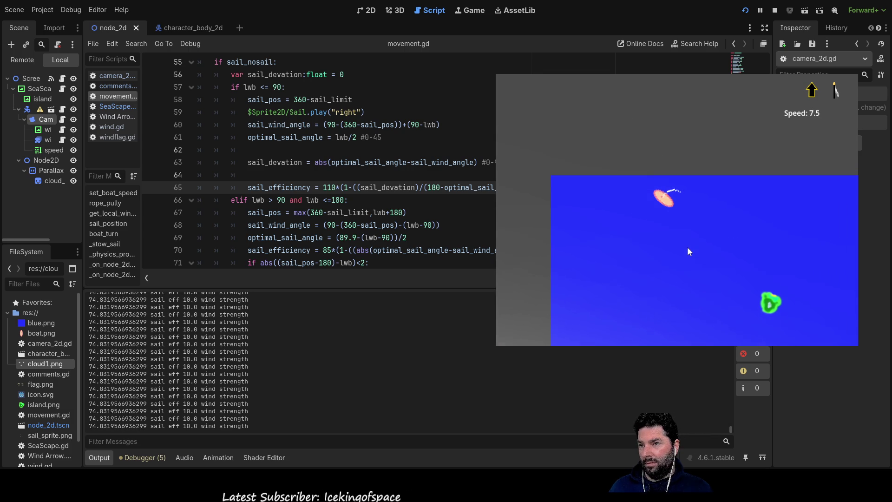
{"action": "key", "text": "Up"}
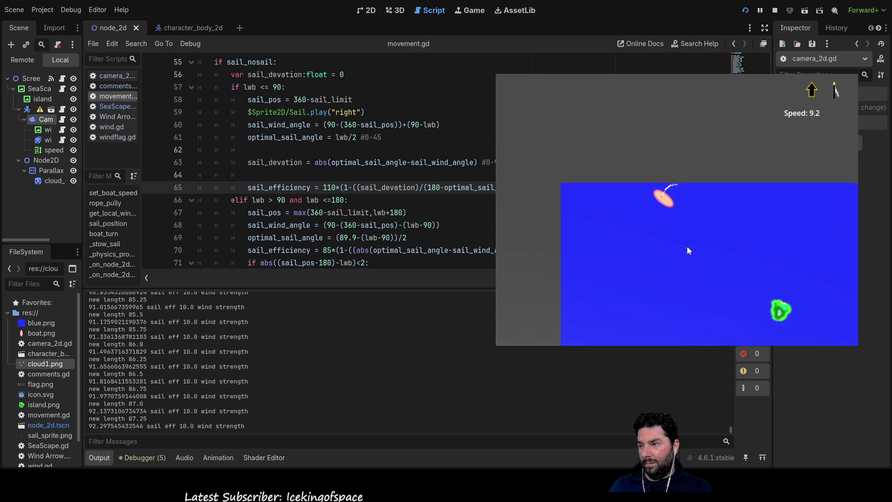
{"action": "key", "text": "Down"}
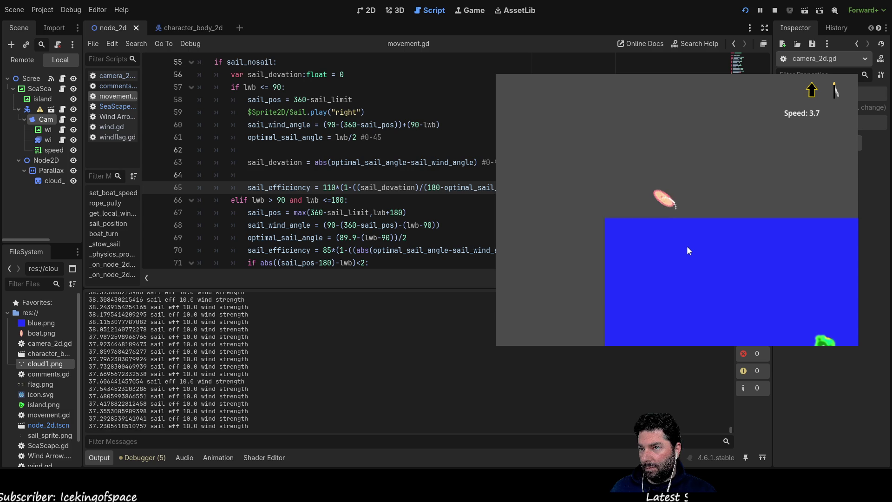
{"action": "key", "text": "Up"}
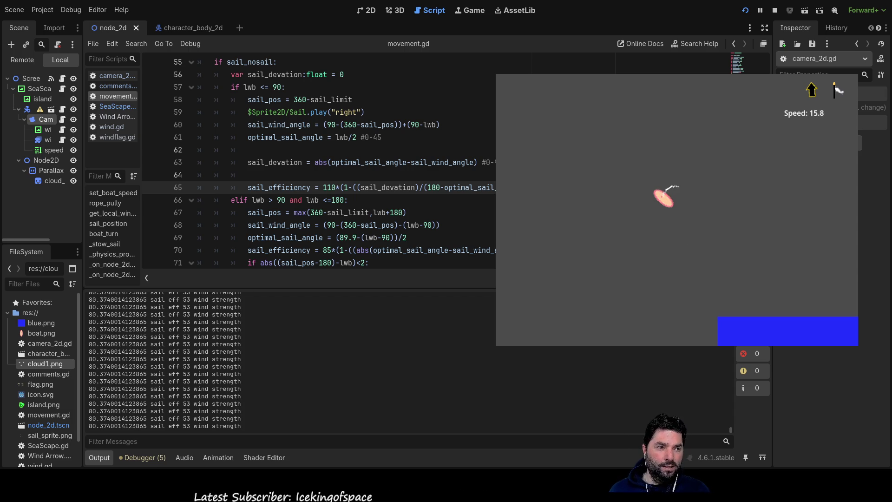
{"action": "left_click", "coordinate": [775, 10]}
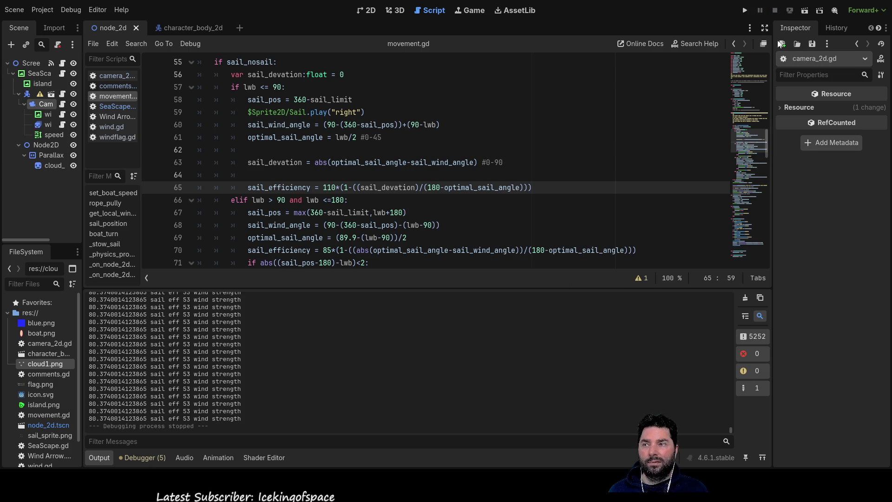
Step: Select lwb on line 61 and bring the sail-angle whiteboard sketch over the editor
{"action": "double_click", "coordinate": [339, 134]}
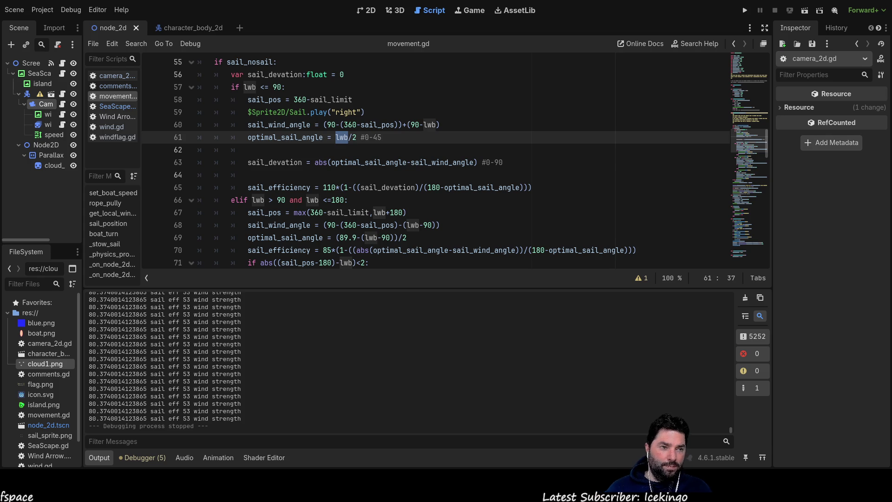
{"action": "key", "text": "alt+Tab"}
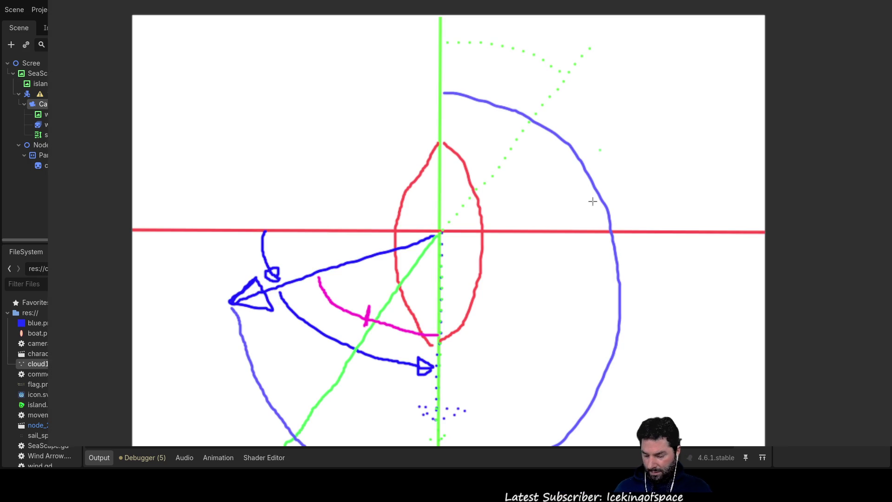
Step: Undo old strokes back to the red sail outline, then draw a blue wind arrow and green sail line
{"action": "key", "text": "ctrl+z"}
{"action": "key", "text": "ctrl+z"}
{"action": "key", "text": "ctrl+z"}
{"action": "key", "text": "ctrl+z"}
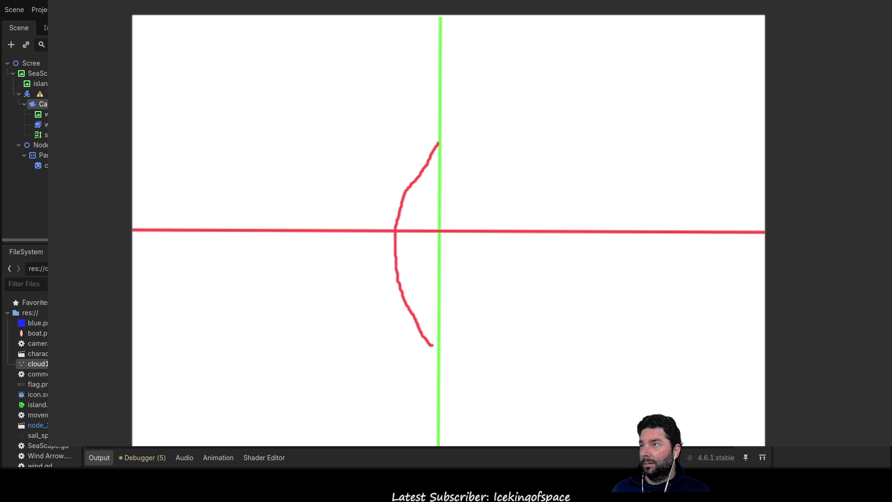
{"action": "key", "text": "ctrl+shift+z"}
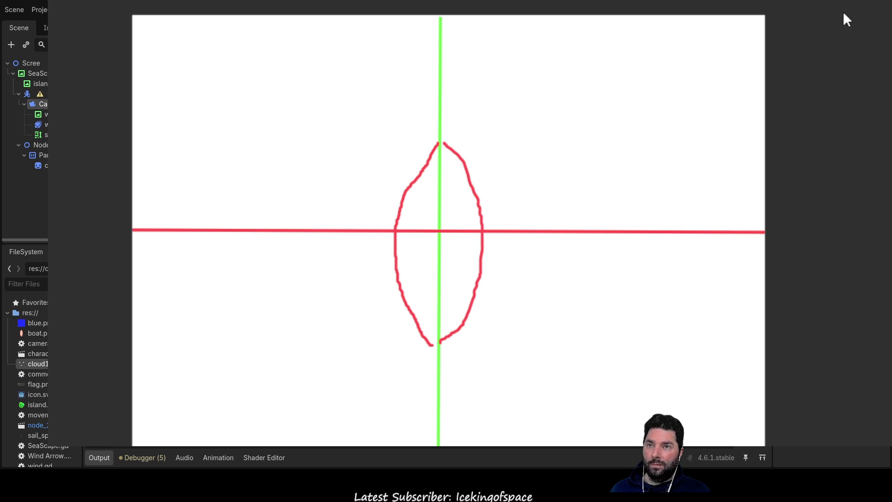
{"action": "mouse_move", "coordinate": [463, 208]}
{"action": "left_mouse_down"}
{"action": "mouse_move", "coordinate": [513, 176]}
{"action": "mouse_move", "coordinate": [625, 67]}
{"action": "mouse_move", "coordinate": [606, 86]}
{"action": "mouse_move", "coordinate": [628, 76]}
{"action": "left_mouse_up"}
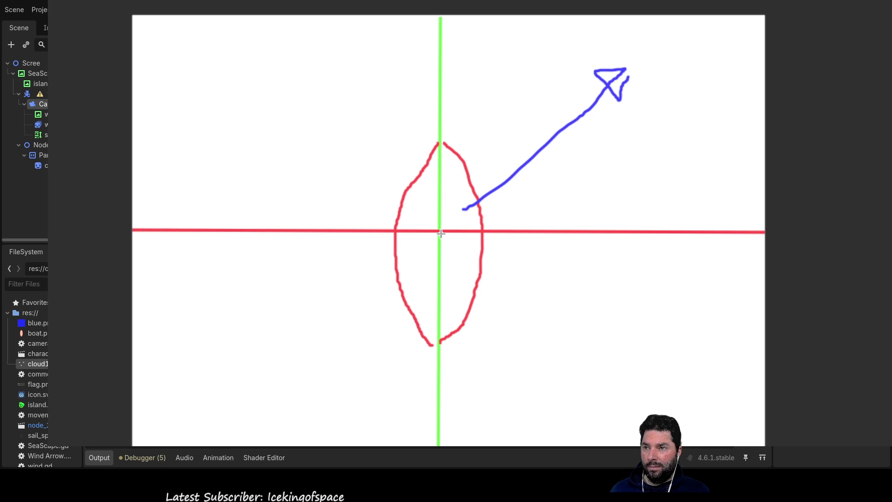
{"action": "left_click_drag", "start_coordinate": [442, 234], "coordinate": [638, 365]}
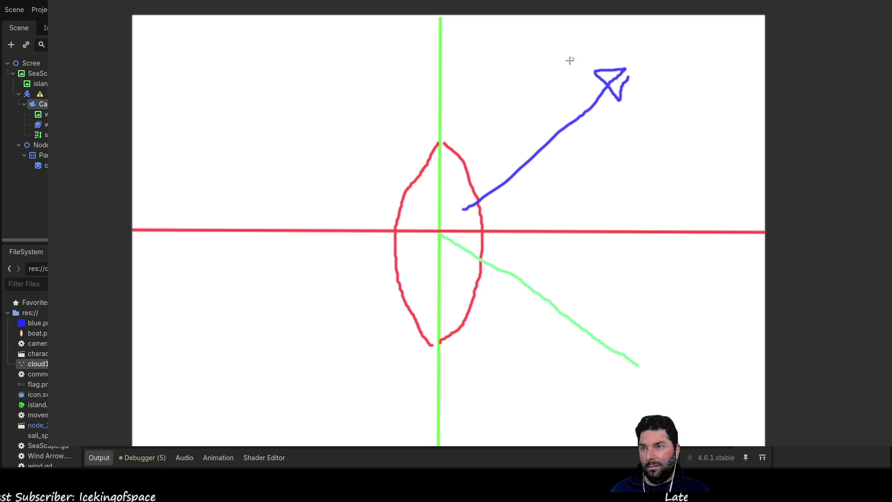
Step: Add a ticked angle arc across the top and a magenta arc below the sail, discarding a steeper sail line
{"action": "mouse_move", "coordinate": [445, 54]}
{"action": "left_mouse_down"}
{"action": "mouse_move", "coordinate": [546, 87]}
{"action": "mouse_move", "coordinate": [564, 106]}
{"action": "left_mouse_up"}
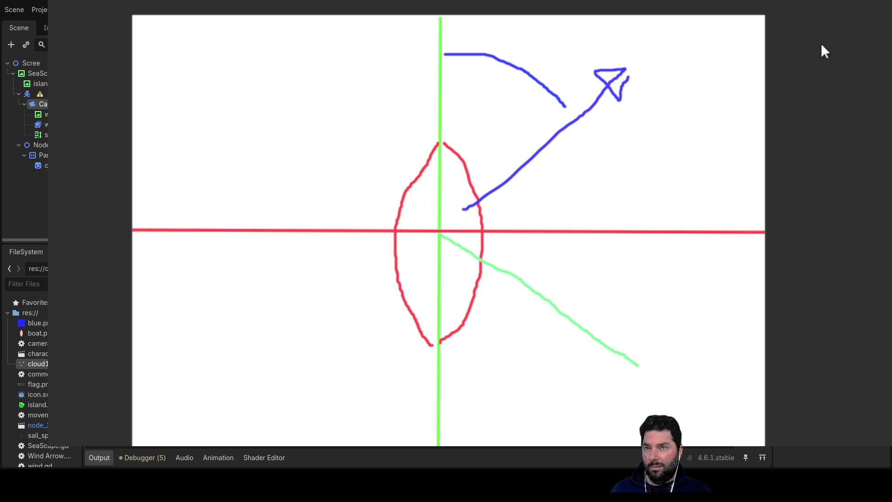
{"action": "mouse_move", "coordinate": [505, 68]}
{"action": "left_mouse_down"}
{"action": "mouse_move", "coordinate": [497, 80]}
{"action": "mouse_move", "coordinate": [517, 53]}
{"action": "left_mouse_up"}
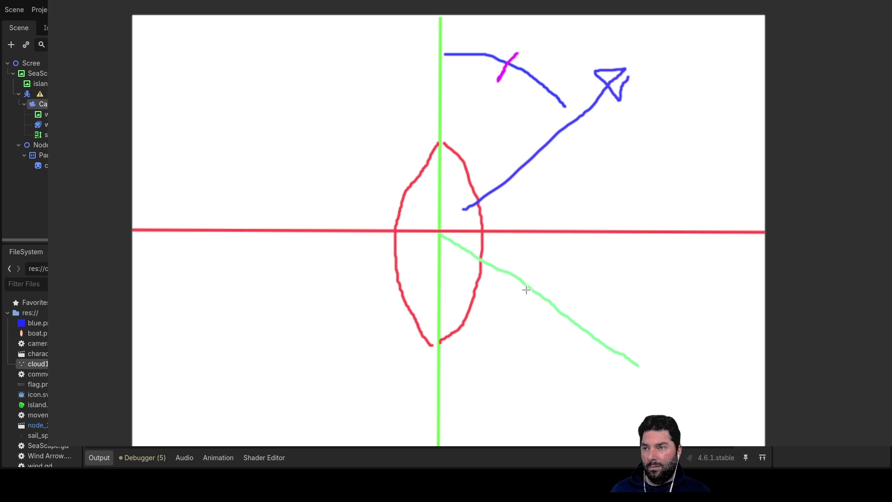
{"action": "left_click_drag", "start_coordinate": [444, 357], "coordinate": [488, 341]}
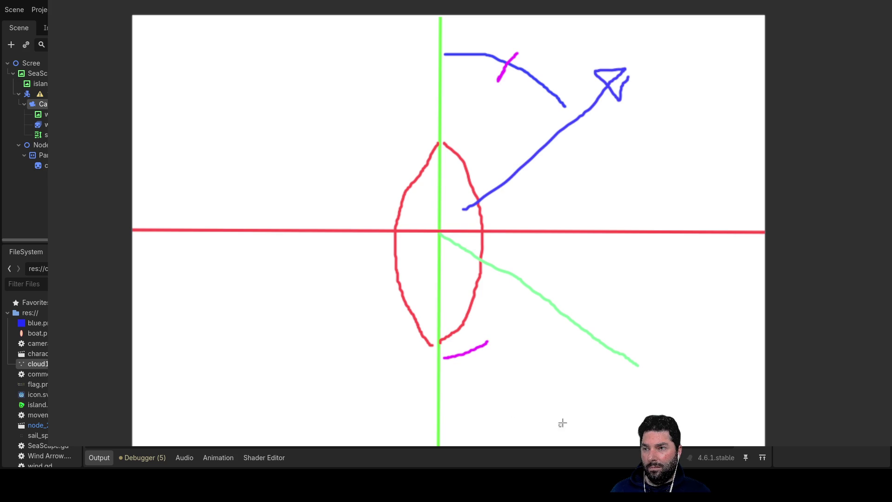
{"action": "mouse_move", "coordinate": [439, 234]}
{"action": "left_mouse_down"}
{"action": "mouse_move", "coordinate": [521, 379]}
{"action": "mouse_move", "coordinate": [545, 441]}
{"action": "left_mouse_up"}
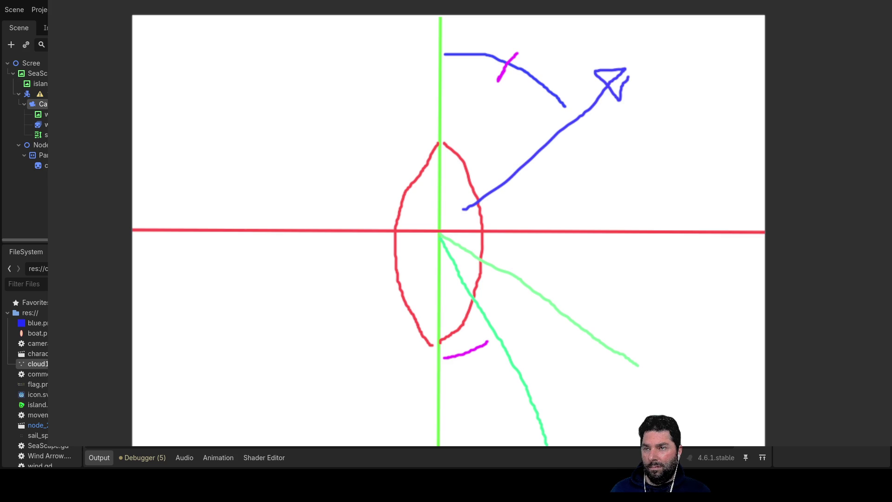
{"action": "key", "text": "ctrl+z"}
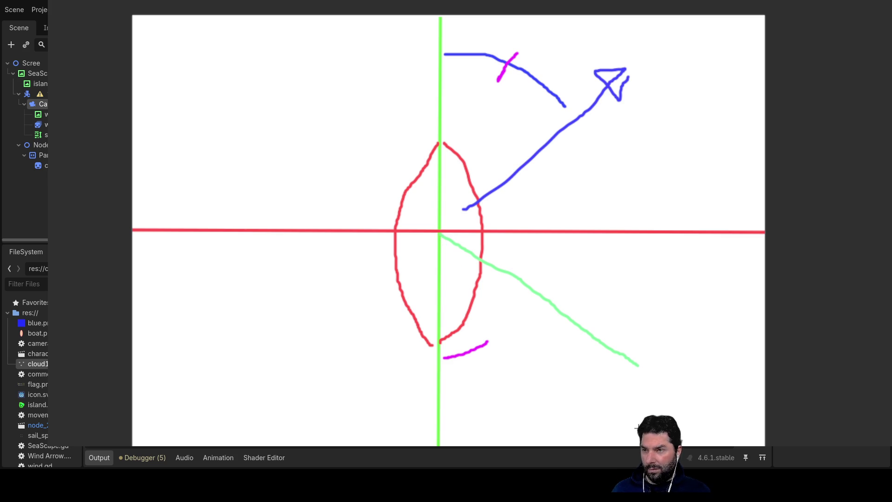
Step: Redraw the sail line at a shallower angle and add a crossed top arc plus a right-side angle mark
{"action": "key", "text": "ctrl+z"}
{"action": "key", "text": "ctrl+z"}
{"action": "key", "text": "ctrl+z"}
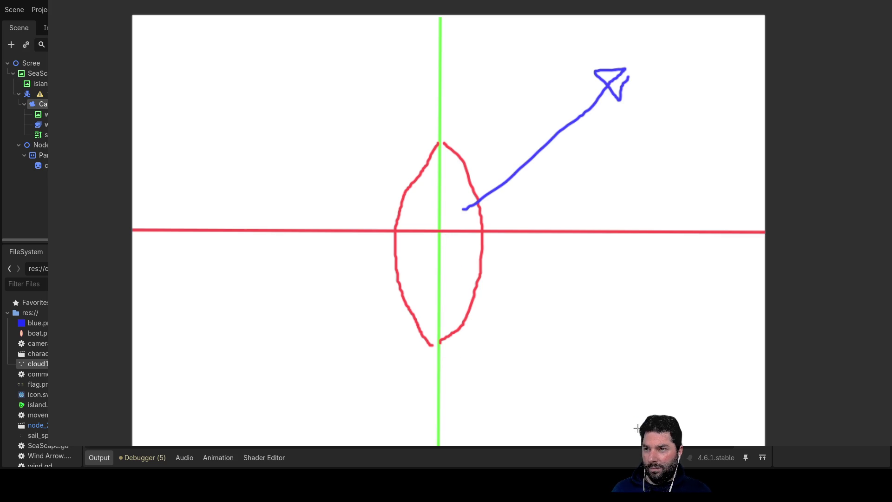
{"action": "left_click_drag", "start_coordinate": [440, 233], "coordinate": [641, 288]}
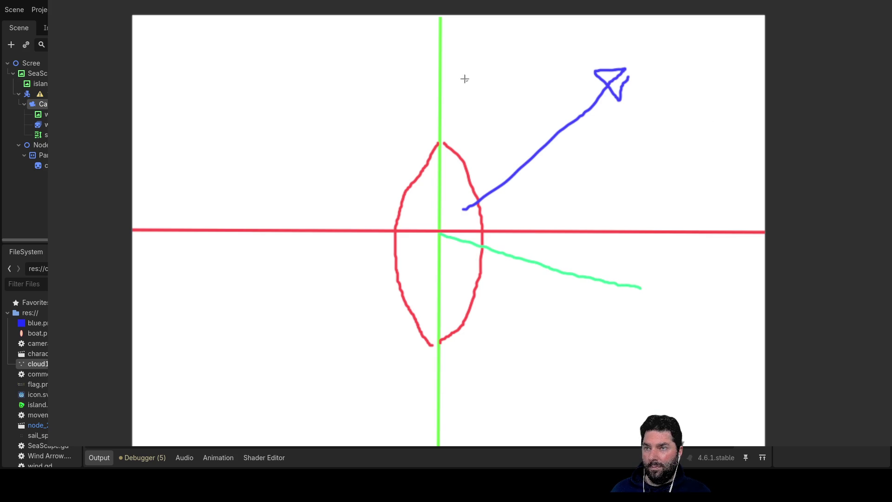
{"action": "mouse_move", "coordinate": [445, 47]}
{"action": "left_mouse_down"}
{"action": "mouse_move", "coordinate": [494, 62]}
{"action": "mouse_move", "coordinate": [560, 116]}
{"action": "left_mouse_up"}
{"action": "left_click_drag", "start_coordinate": [524, 56], "coordinate": [493, 93]}
{"action": "left_click_drag", "start_coordinate": [591, 231], "coordinate": [582, 272]}
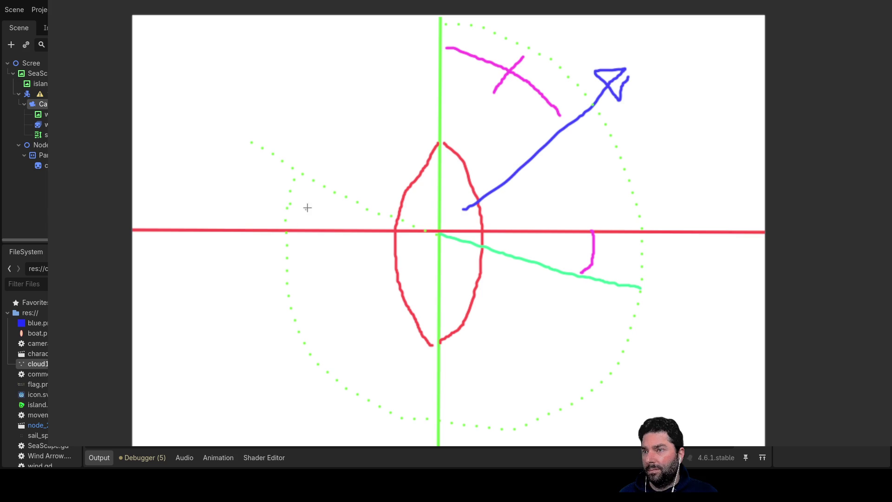
Step: Draw a magenta arc at the left dotted line, a red arc beside the sail and a red dash, then hide the whiteboard
{"action": "left_click_drag", "start_coordinate": [326, 190], "coordinate": [309, 219]}
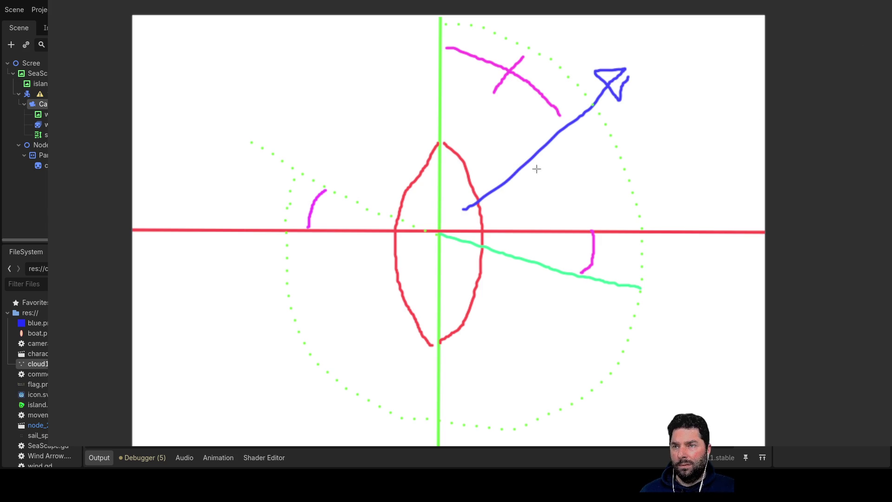
{"action": "mouse_move", "coordinate": [534, 161]}
{"action": "left_mouse_down"}
{"action": "mouse_move", "coordinate": [552, 186]}
{"action": "mouse_move", "coordinate": [549, 248]}
{"action": "left_mouse_up"}
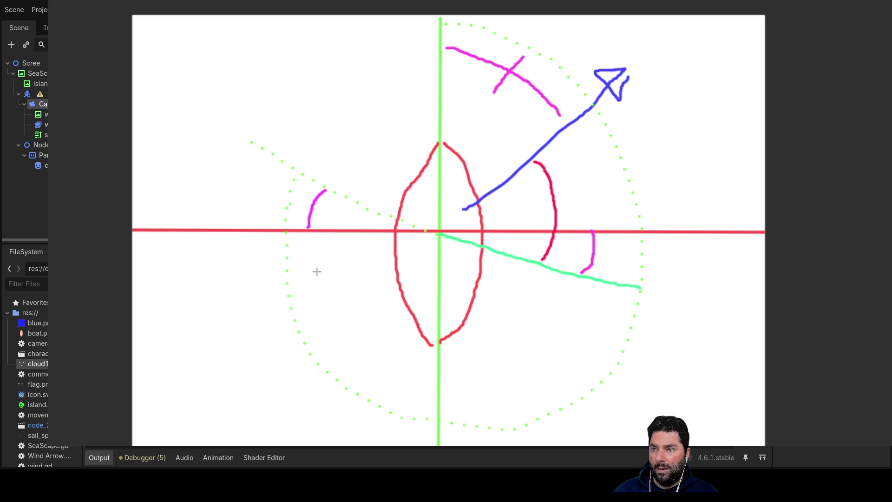
{"action": "left_click_drag", "start_coordinate": [315, 271], "coordinate": [318, 274]}
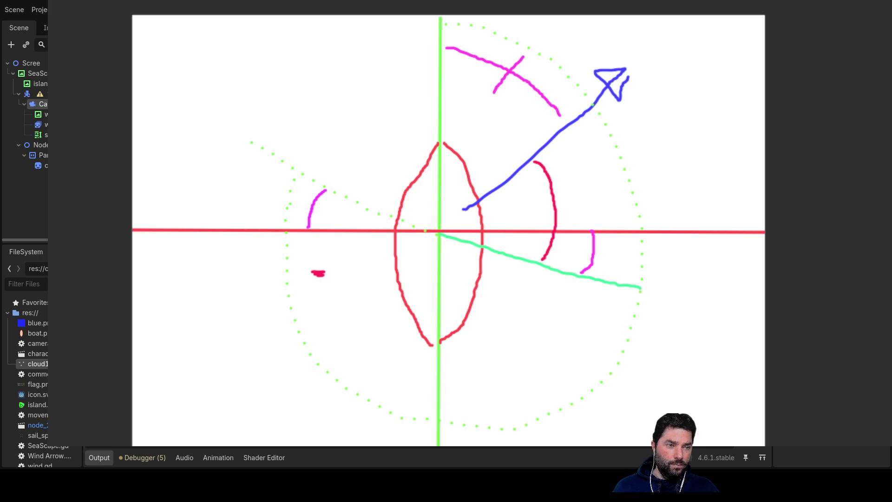
{"action": "key", "text": "F8"}
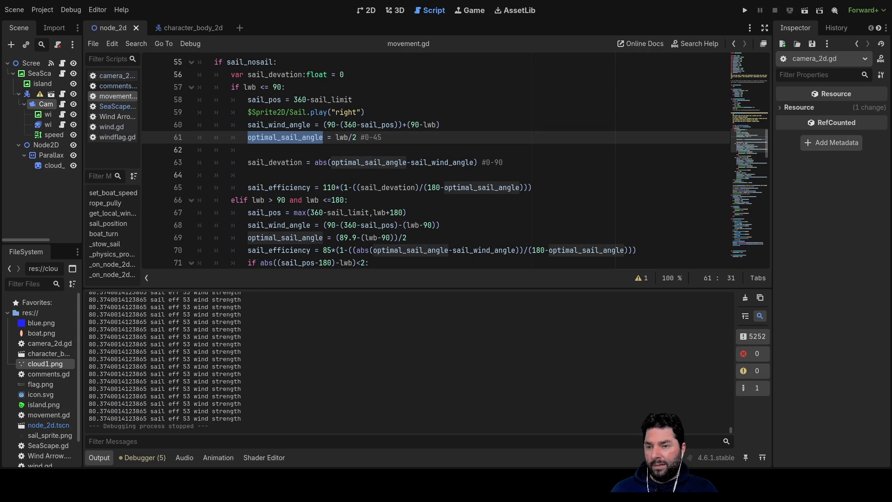
Step: Select sail_wind_angle on line 60 of movement.gd
{"action": "double_click", "coordinate": [279, 125]}
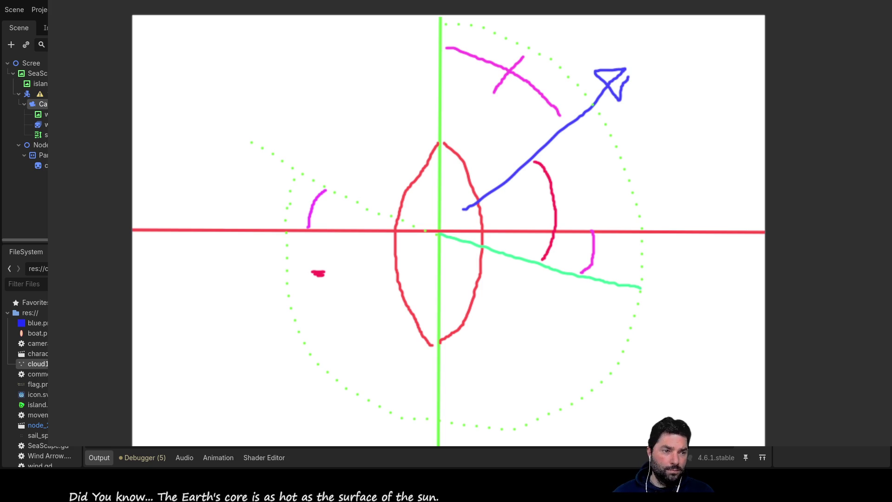
Step: Reopen the sail diagram and draw a magenta arc from the vertical axis top leftward, crossed by a tick
{"action": "key", "text": "alt+F4"}
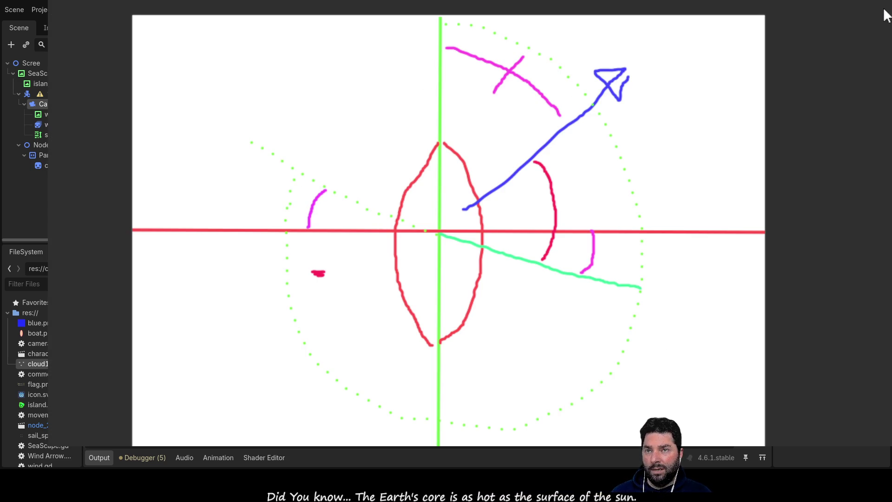
{"action": "mouse_move", "coordinate": [438, 49]}
{"action": "left_mouse_down"}
{"action": "mouse_move", "coordinate": [305, 132]}
{"action": "mouse_move", "coordinate": [285, 160]}
{"action": "left_mouse_up"}
{"action": "mouse_move", "coordinate": [359, 103]}
{"action": "left_mouse_down"}
{"action": "mouse_move", "coordinate": [366, 88]}
{"action": "mouse_move", "coordinate": [373, 113]}
{"action": "left_mouse_up"}
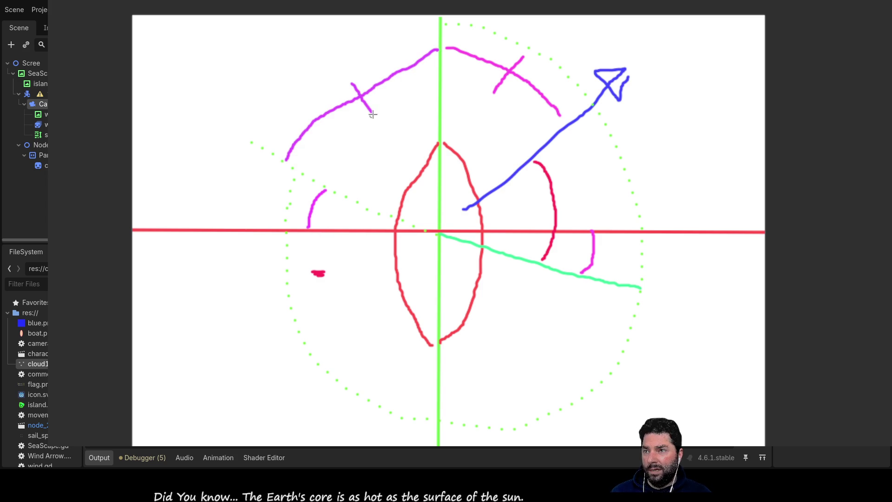
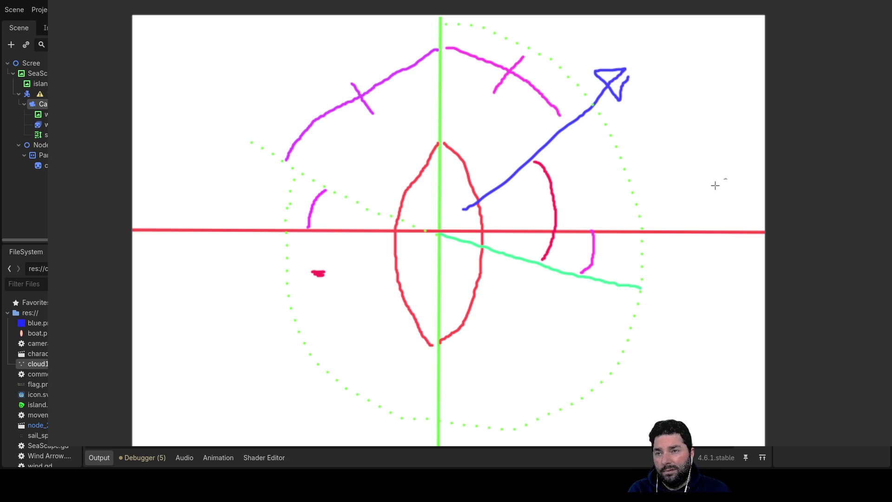
Step: Draw an orange-red arc from the blue arrow down to the red axis, plus a loop to its right
{"action": "mouse_move", "coordinate": [586, 117]}
{"action": "left_mouse_down"}
{"action": "mouse_move", "coordinate": [603, 140]}
{"action": "mouse_move", "coordinate": [623, 227]}
{"action": "left_mouse_up"}
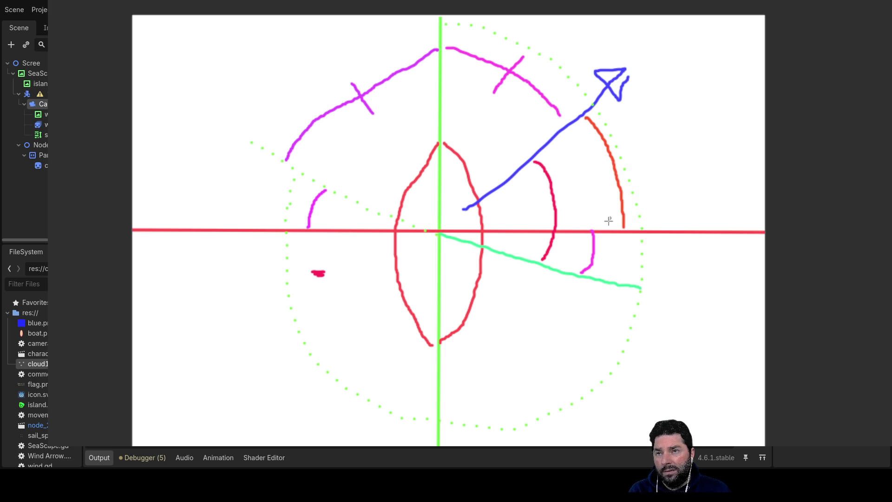
{"action": "mouse_move", "coordinate": [601, 252]}
{"action": "left_mouse_down"}
{"action": "mouse_move", "coordinate": [654, 249]}
{"action": "mouse_move", "coordinate": [651, 185]}
{"action": "mouse_move", "coordinate": [623, 168]}
{"action": "left_mouse_up"}
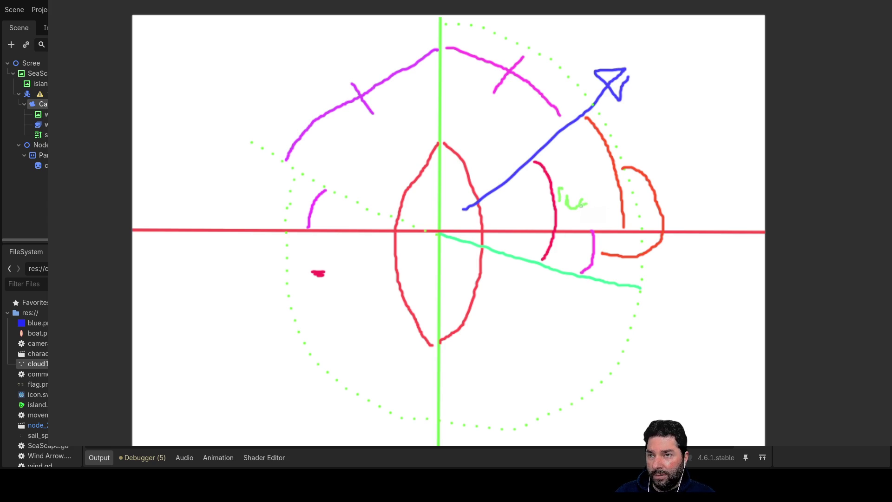
Step: Finish the green label in the angle, write lwb above the arc, and trace the upper-right arc in blue
{"action": "left_click_drag", "start_coordinate": [592, 205], "coordinate": [594, 214]}
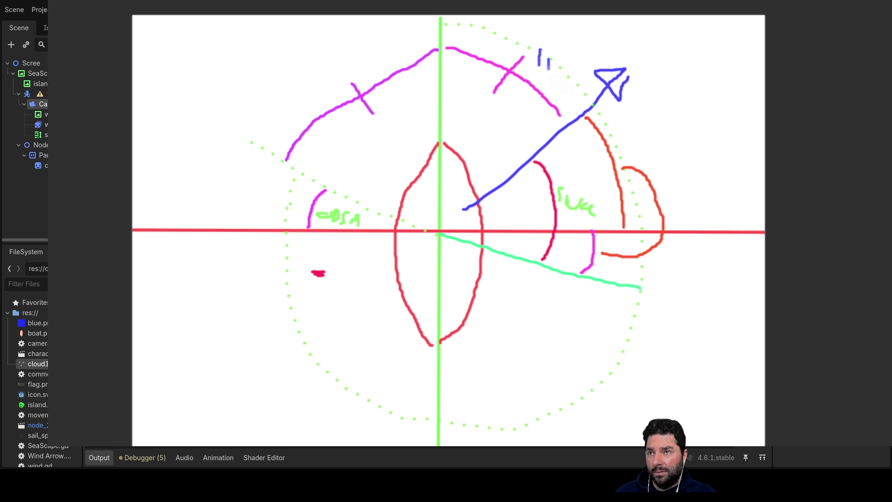
{"action": "mouse_move", "coordinate": [557, 69]}
{"action": "left_mouse_down"}
{"action": "mouse_move", "coordinate": [571, 57]}
{"action": "mouse_move", "coordinate": [569, 82]}
{"action": "left_mouse_up"}
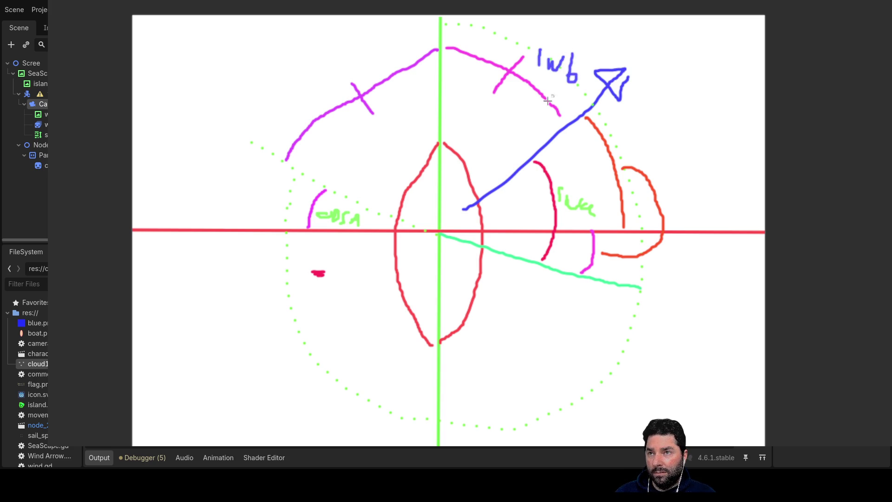
{"action": "mouse_move", "coordinate": [561, 117]}
{"action": "left_mouse_down"}
{"action": "mouse_move", "coordinate": [552, 99]}
{"action": "mouse_move", "coordinate": [493, 63]}
{"action": "mouse_move", "coordinate": [453, 54]}
{"action": "left_mouse_up"}
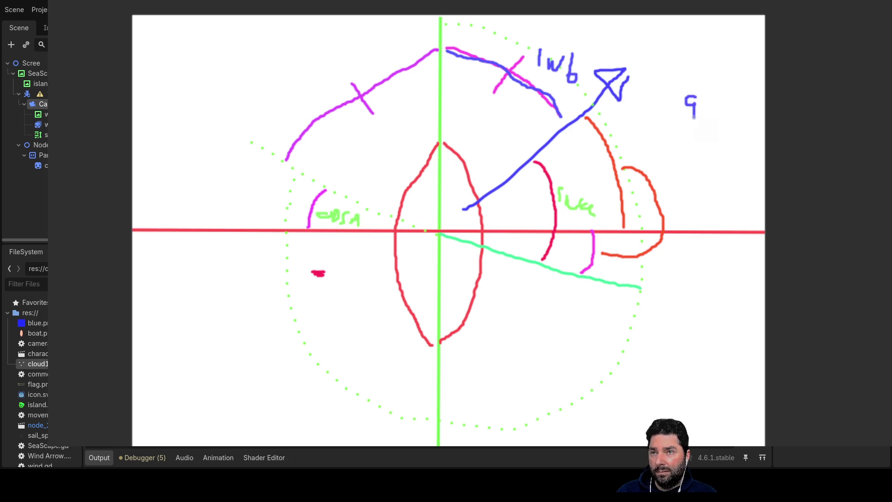
Step: Write 90-lwb beside the diagram and close the whiteboard
{"action": "left_click_drag", "start_coordinate": [706, 103], "coordinate": [718, 102]}
{"action": "mouse_move", "coordinate": [724, 106]}
{"action": "left_mouse_down"}
{"action": "mouse_move", "coordinate": [736, 110]}
{"action": "mouse_move", "coordinate": [720, 137]}
{"action": "mouse_move", "coordinate": [740, 126]}
{"action": "mouse_move", "coordinate": [735, 152]}
{"action": "left_mouse_up"}
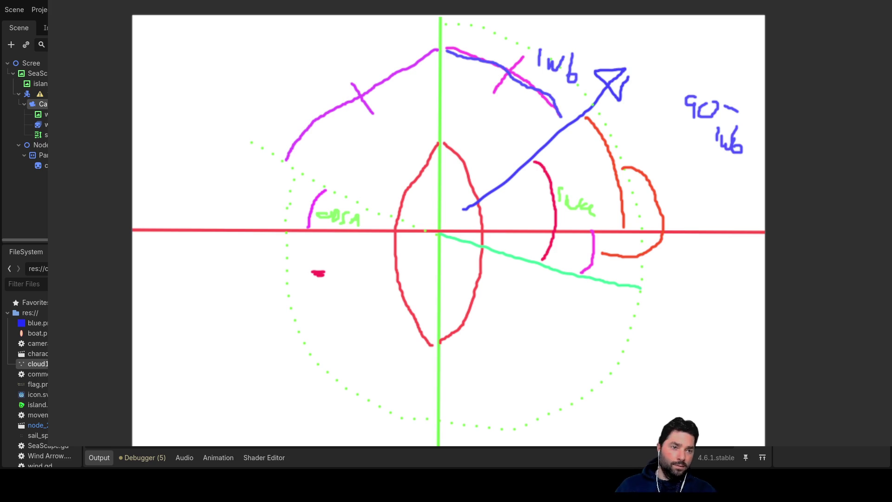
{"action": "key", "text": "Escape"}
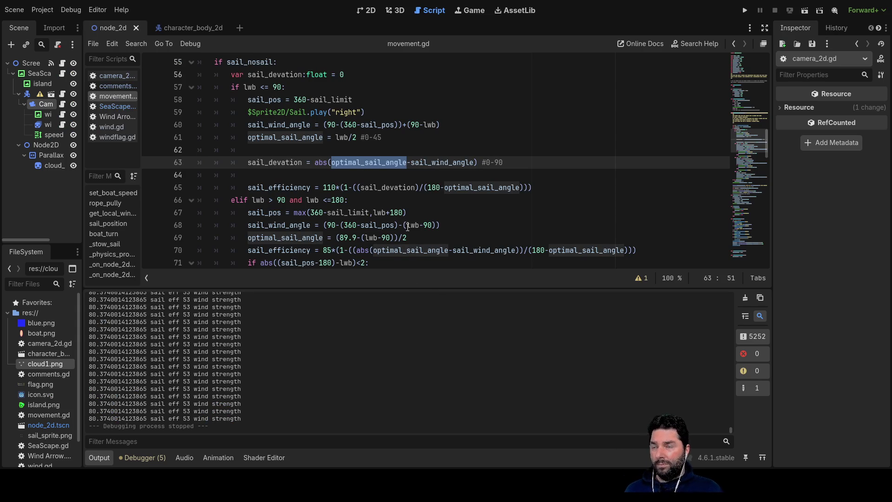
Step: Replace the old subtraction inside abs() on line 63 with (90-lwb)
{"action": "key", "text": "Left"}
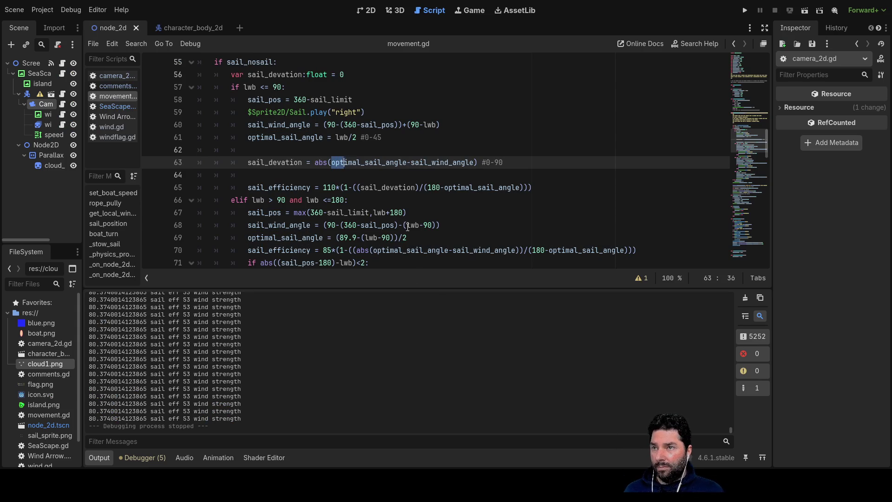
{"action": "key", "text": "shift+Right"}
{"action": "key", "text": "shift+Right"}
{"action": "key", "text": "shift+Right"}
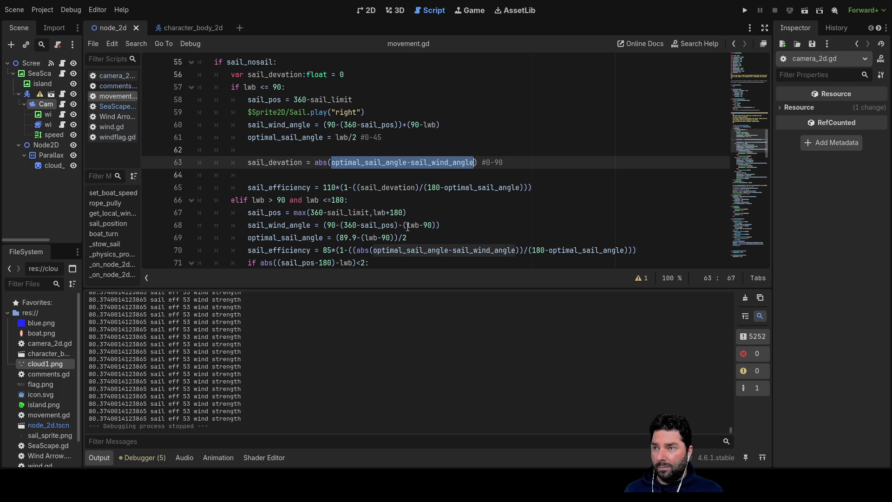
{"action": "key", "text": "ctrl+x"}
{"action": "type", "text": "90"}
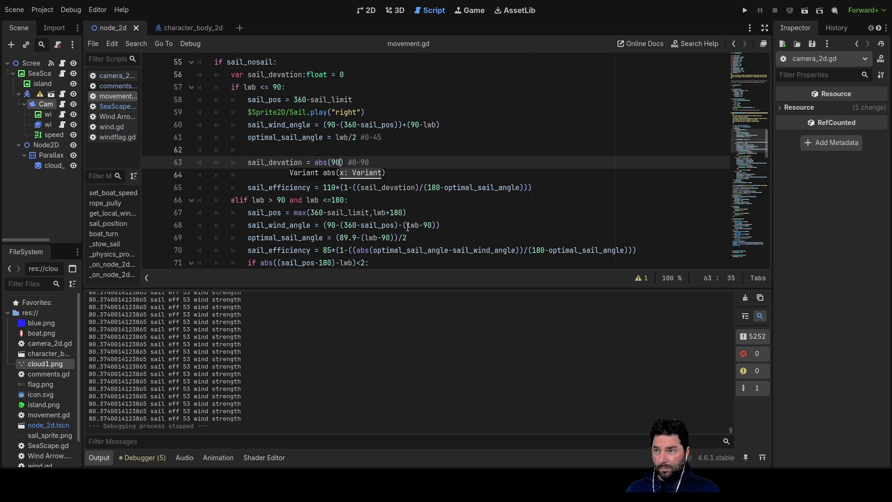
{"action": "type", "text": "-"}
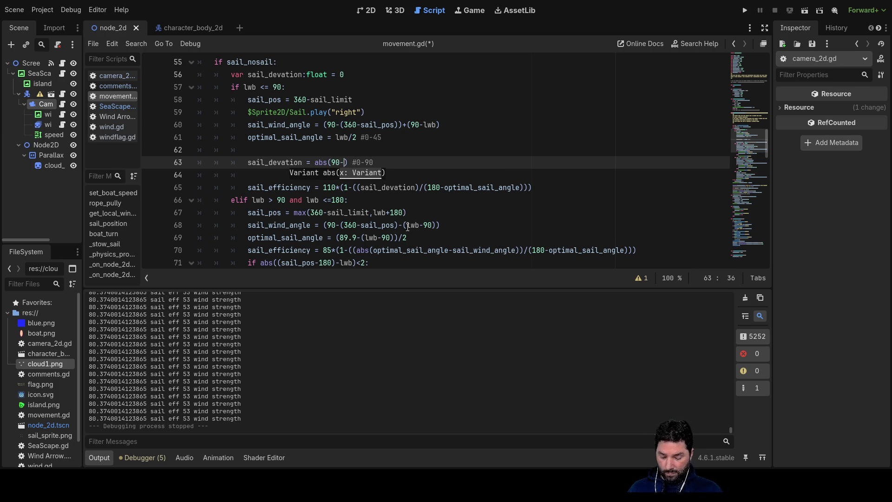
{"action": "type", "text": "lwb"}
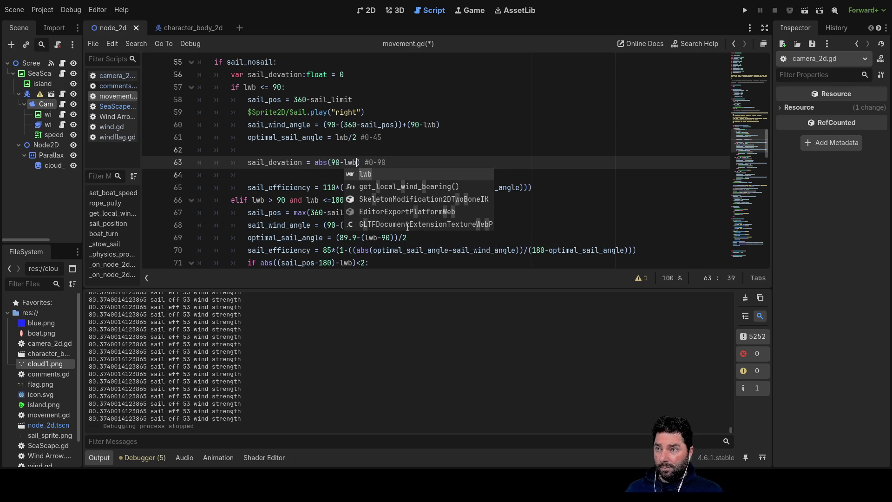
{"action": "type", "text": ")"}
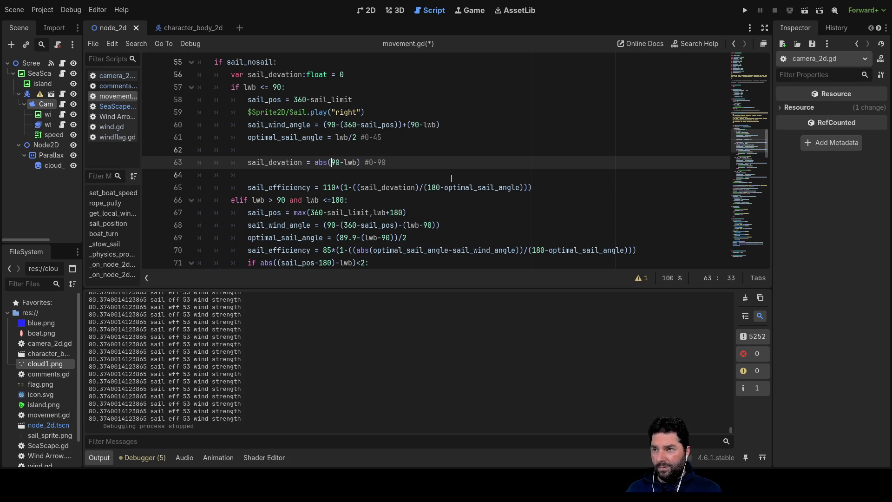
{"action": "type", "text": "("}
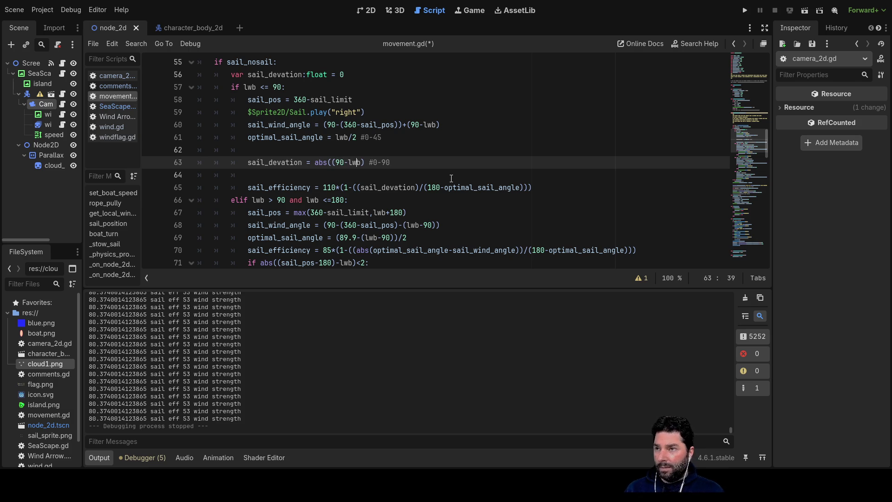
Step: Append +optimal_sail_angle from autocomplete, giving abs((90-lwb)+optimal_sail_angle)
{"action": "key", "text": "Right"}
{"action": "key", "text": "Right"}
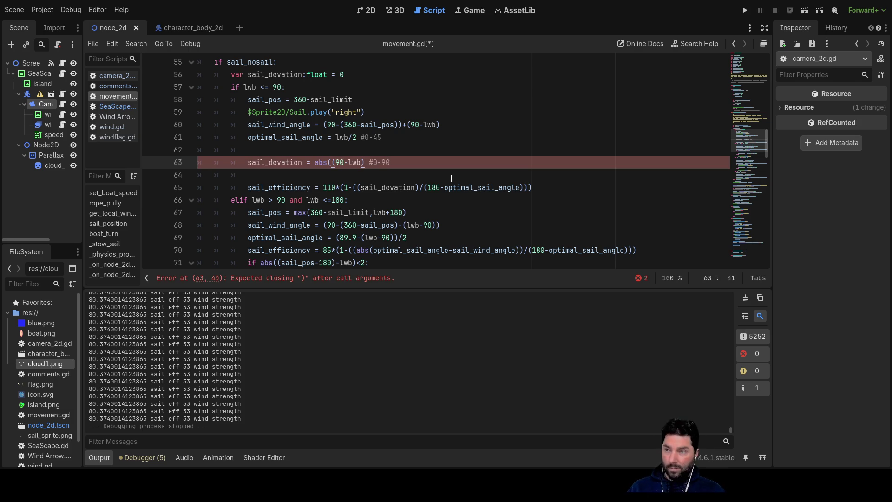
{"action": "type", "text": ")"}
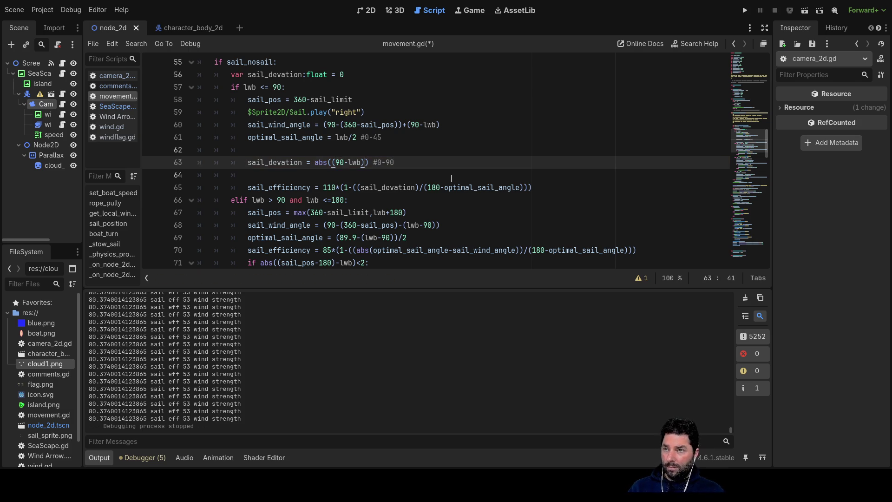
{"action": "type", "text": "+"}
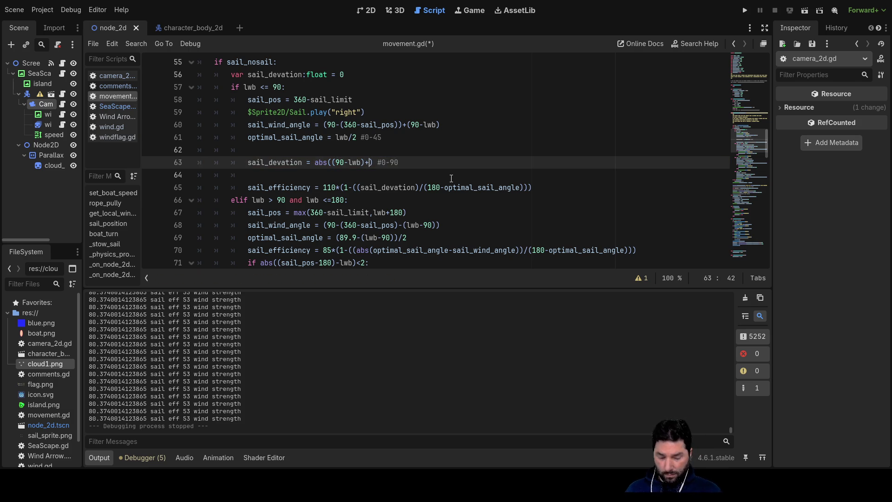
{"action": "type", "text": "op"}
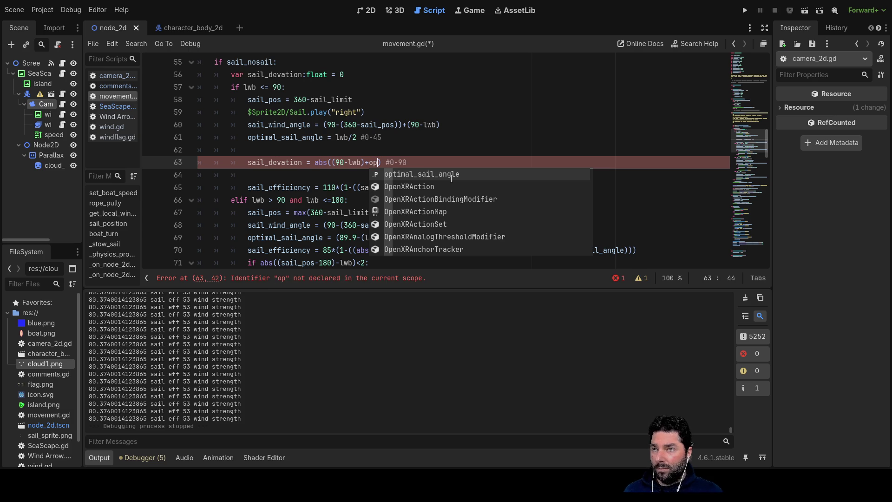
{"action": "key", "text": "Return"}
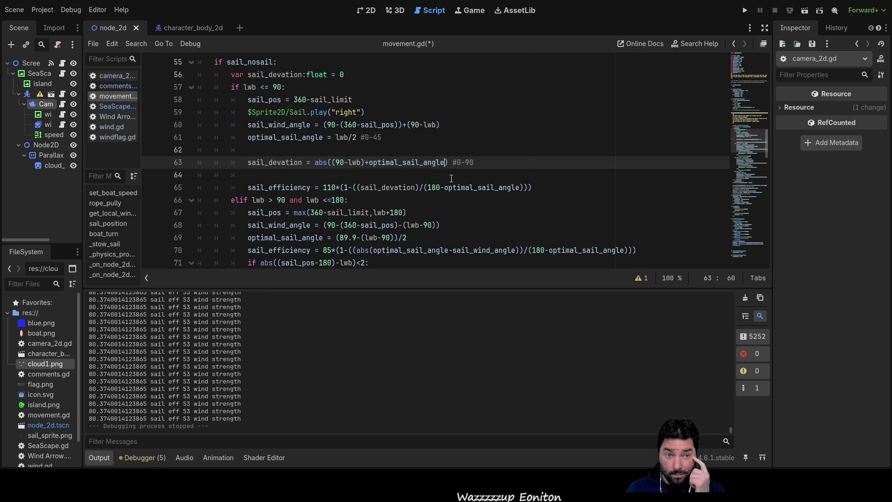
{"action": "key", "text": "Left"}
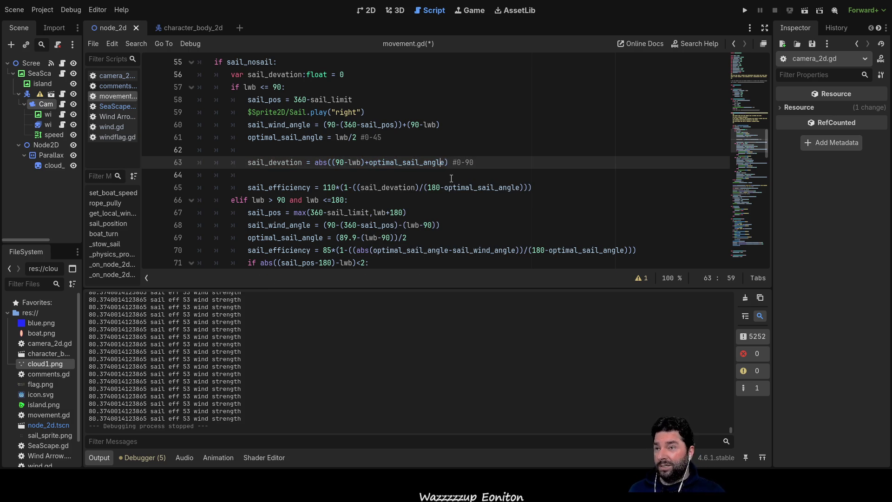
{"action": "key", "text": "Left"}
{"action": "key", "text": "Left"}
{"action": "key", "text": "Left"}
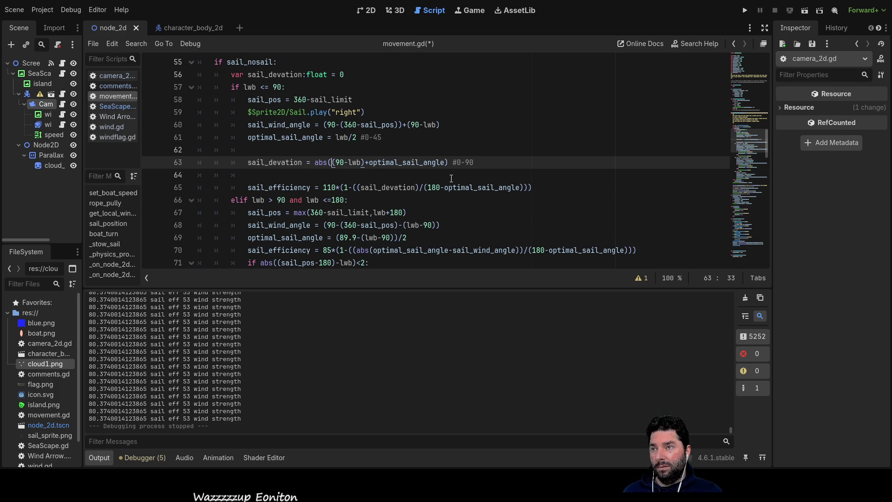
{"action": "key", "text": "Right"}
{"action": "key", "text": "Right"}
{"action": "key", "text": "Right"}
{"action": "key", "text": "Left"}
{"action": "key", "text": "Left"}
{"action": "key", "text": "Left"}
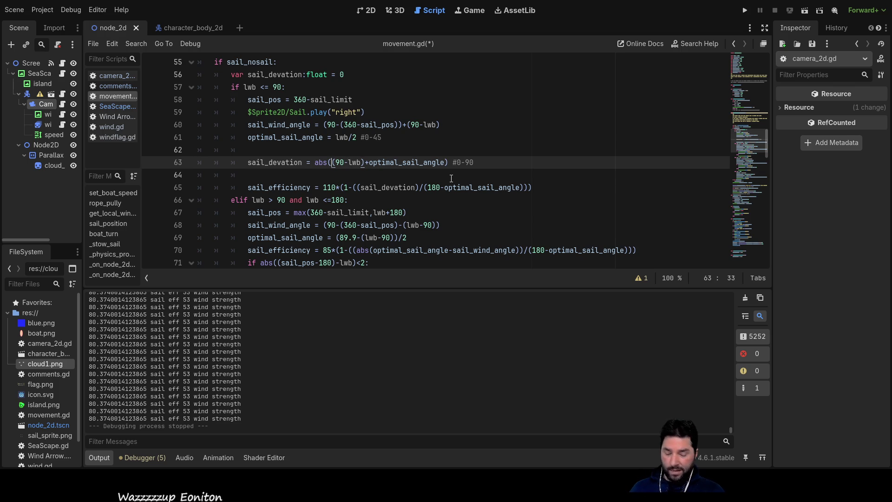
Step: Add an extra opening parenthesis before 90-lwb on line 63 and remove the stray closing bracket
{"action": "type", "text": ")("}
{"action": "key", "text": "Right"}
{"action": "key", "text": "Right"}
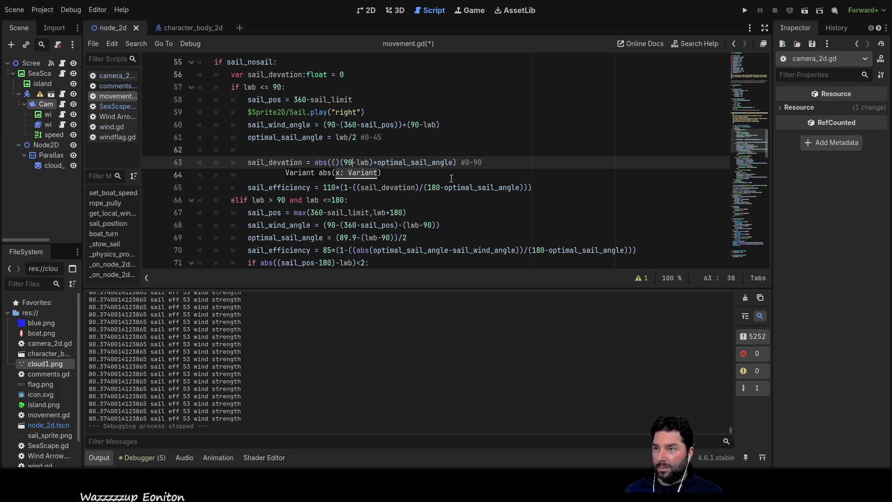
{"action": "key", "text": "Left"}
{"action": "key", "text": "Left"}
{"action": "key", "text": "Left"}
{"action": "key", "text": "BackSpace"}
{"action": "key", "text": "Right"}
{"action": "key", "text": "Right"}
{"action": "key", "text": "Right"}
{"action": "key", "text": "Right"}
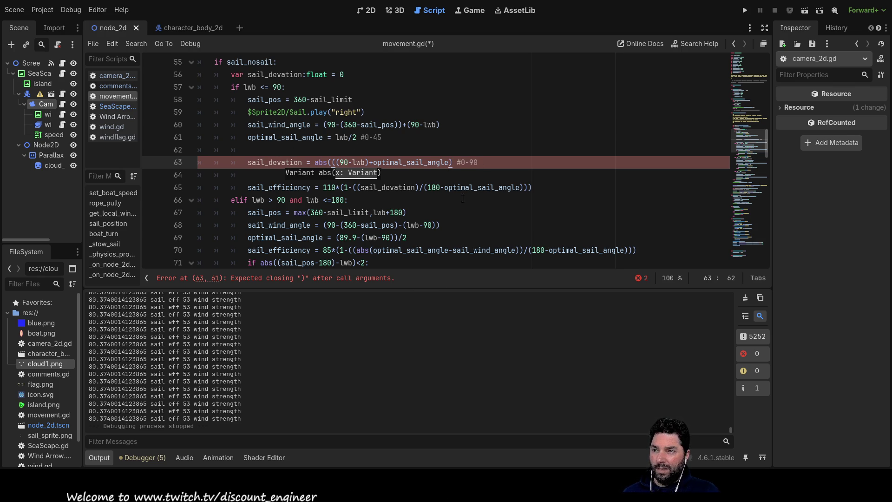
Step: Append -sail_wind_angle) before the #0-90 comment on line 63 and run the project
{"action": "left_click", "coordinate": [417, 179]}
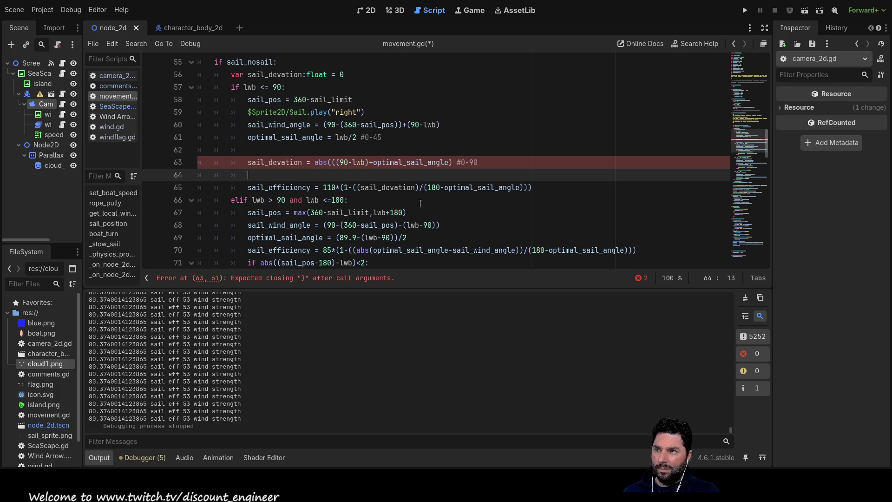
{"action": "double_click", "coordinate": [281, 126]}
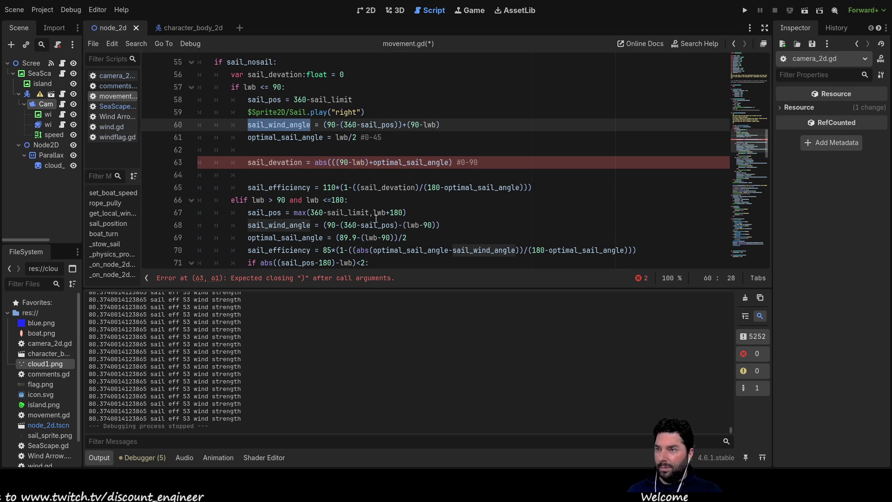
{"action": "left_click", "coordinate": [457, 163]}
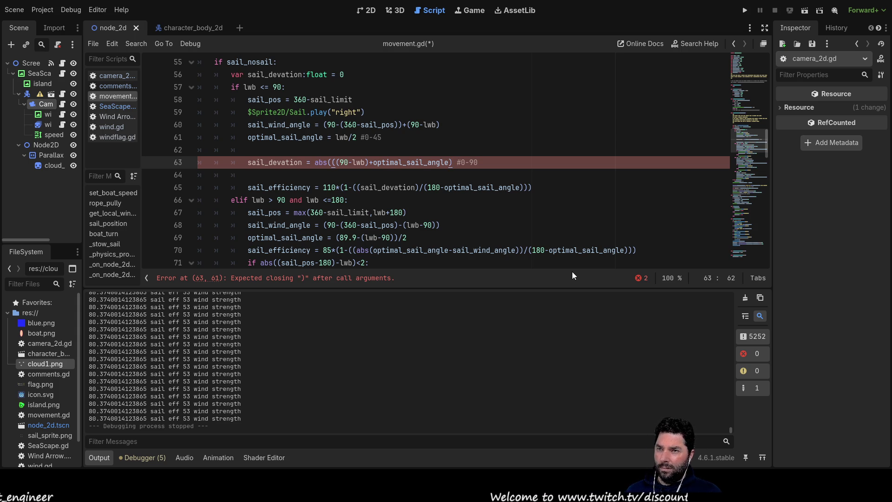
{"action": "type", "text": "-sail_wind_angle)"}
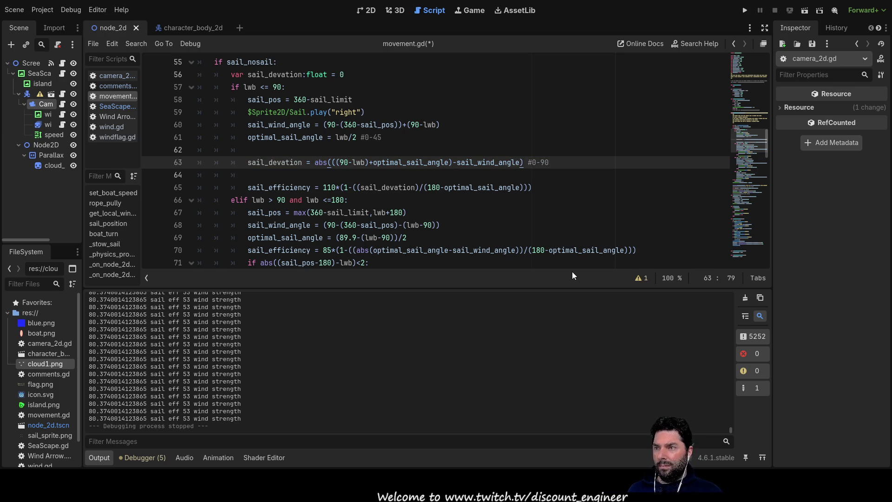
{"action": "key", "text": "Up"}
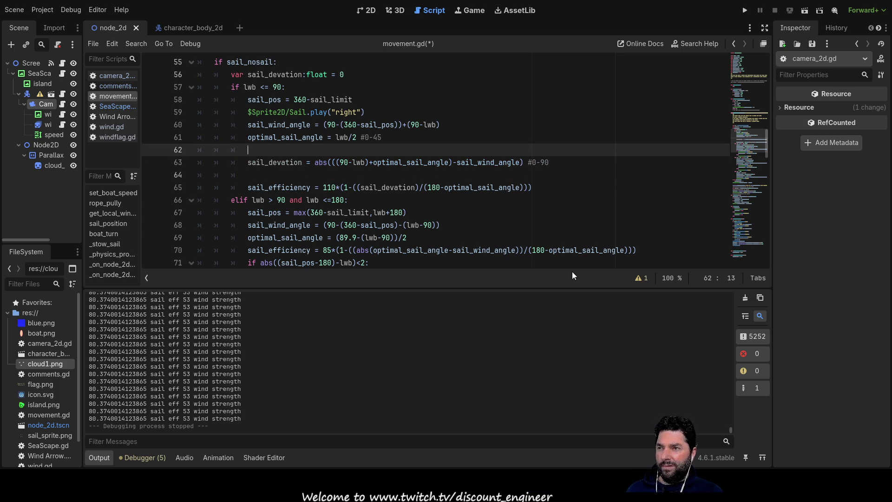
{"action": "key", "text": "Down"}
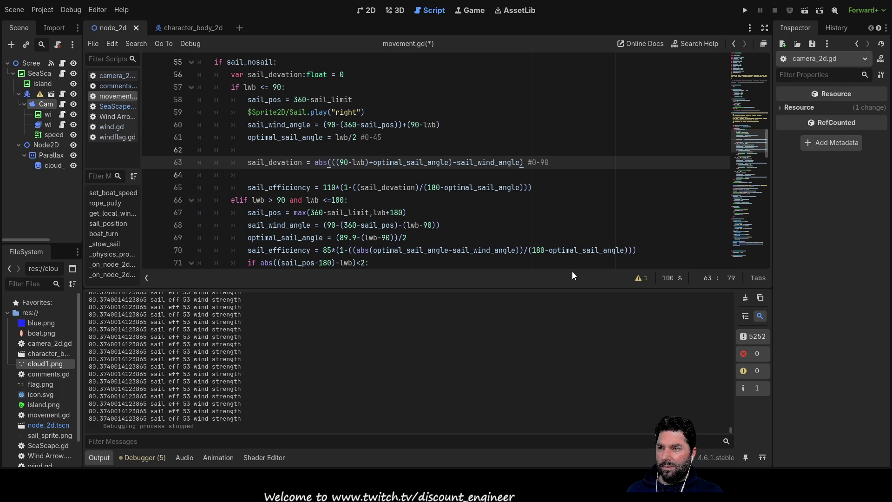
{"action": "key", "text": "Down"}
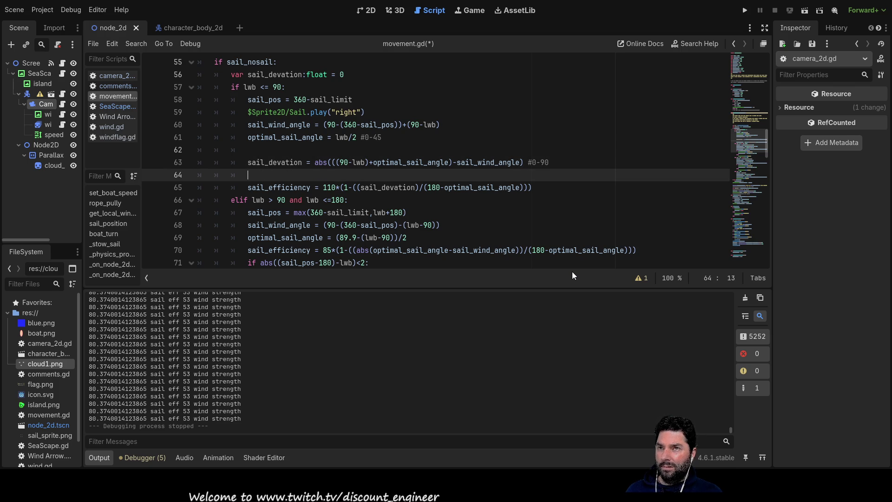
{"action": "left_click", "coordinate": [743, 11]}
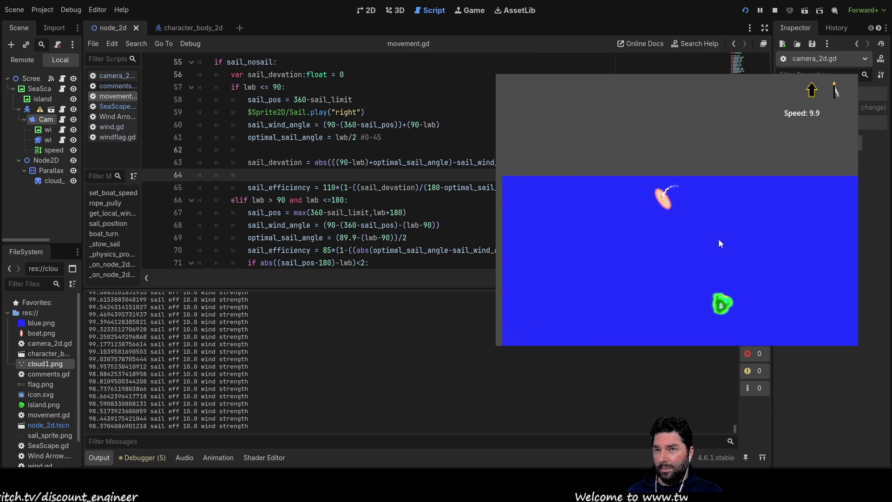
{"action": "key", "text": "Up"}
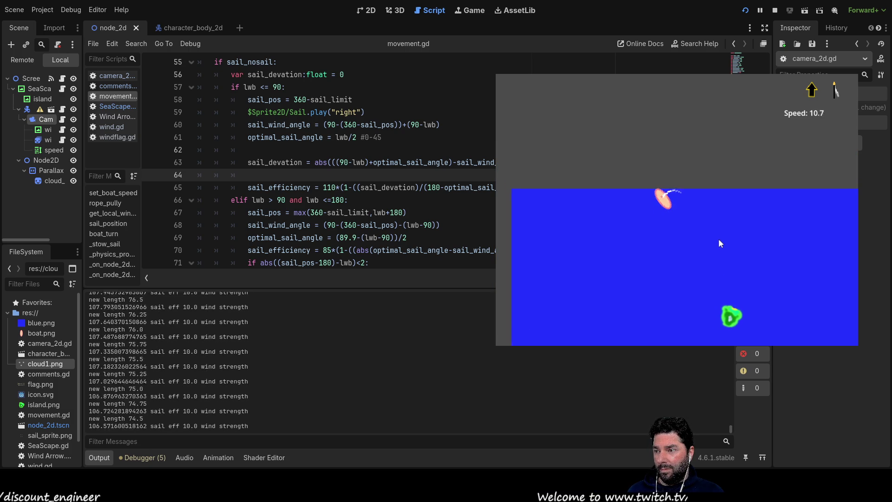
{"action": "key", "text": "Down"}
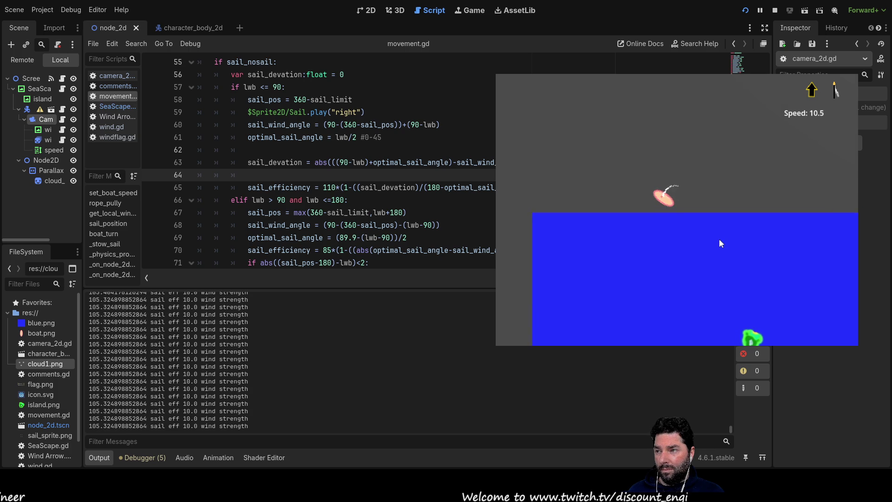
{"action": "key", "text": "Up"}
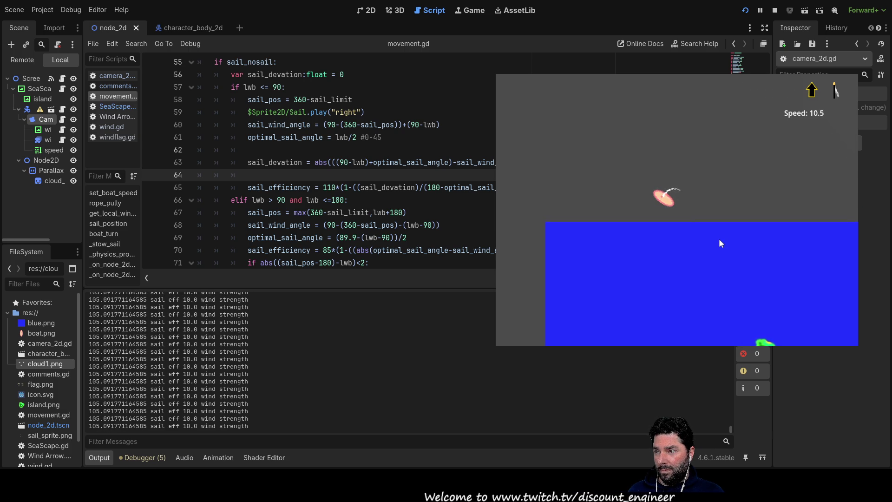
{"action": "key", "text": "Up"}
{"action": "key", "text": "Up"}
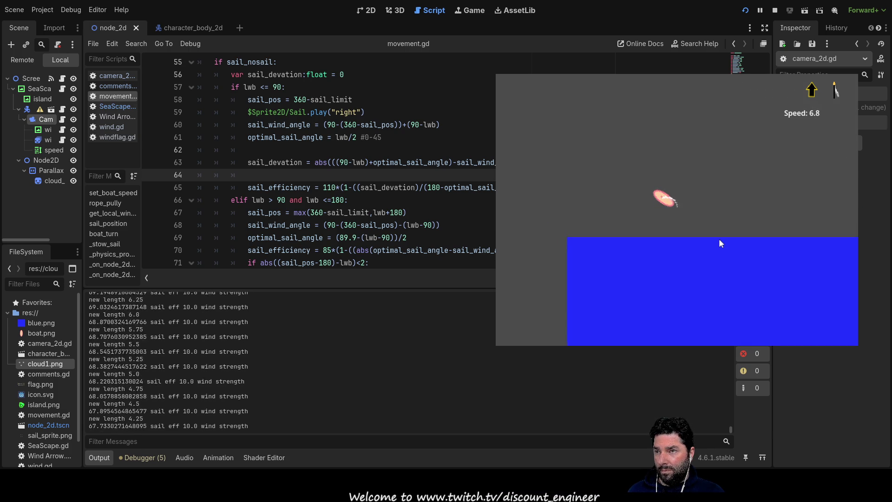
{"action": "key", "text": "Down"}
{"action": "key", "text": "Down"}
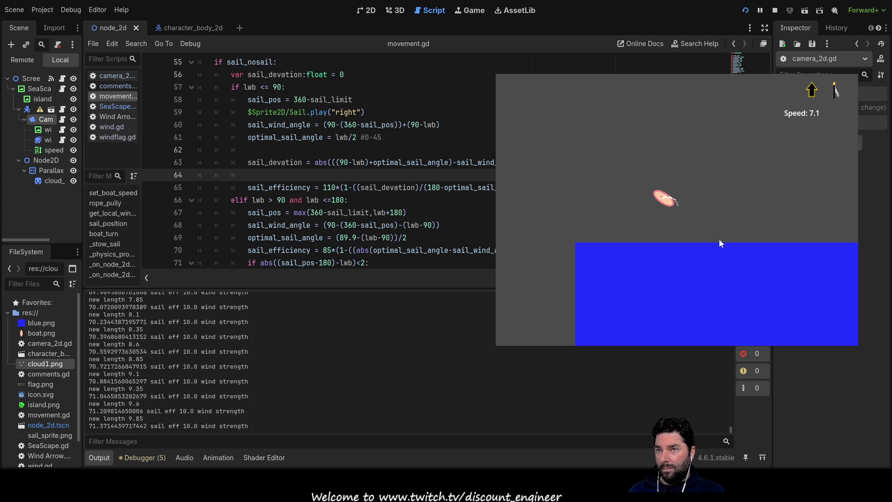
{"action": "key", "text": "Down"}
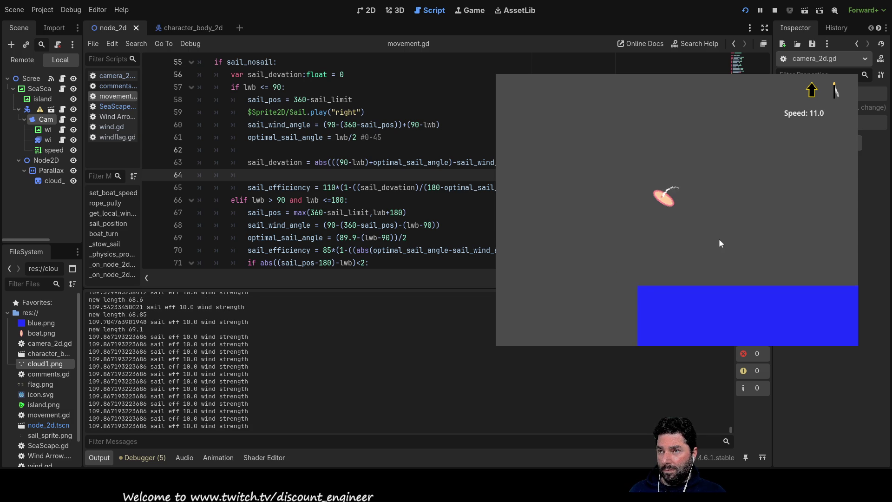
{"action": "key", "text": "Down"}
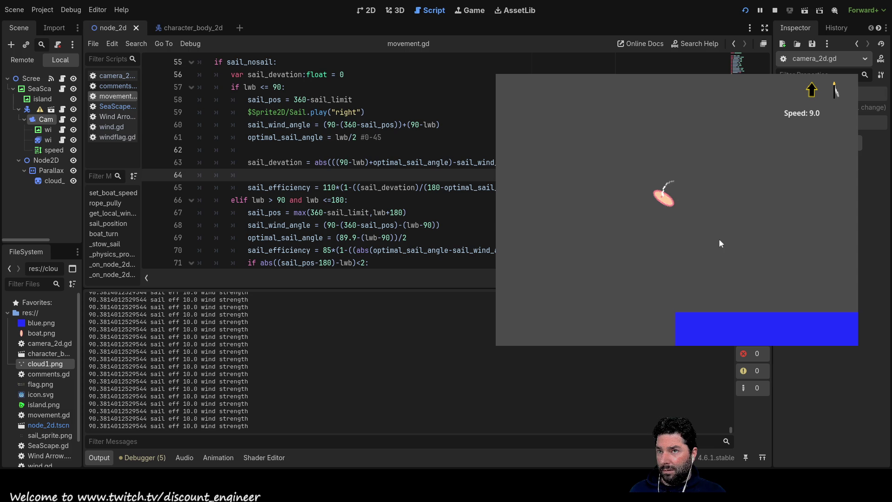
{"action": "key", "text": "Up"}
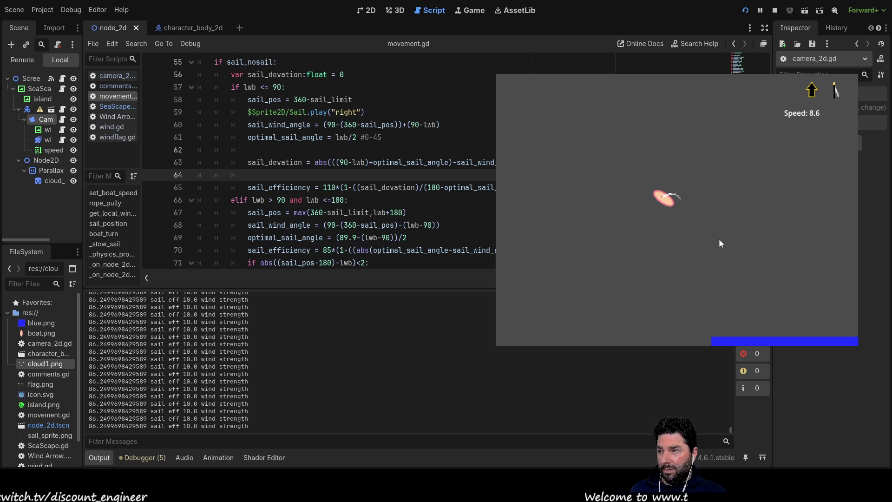
{"action": "key", "text": "Up"}
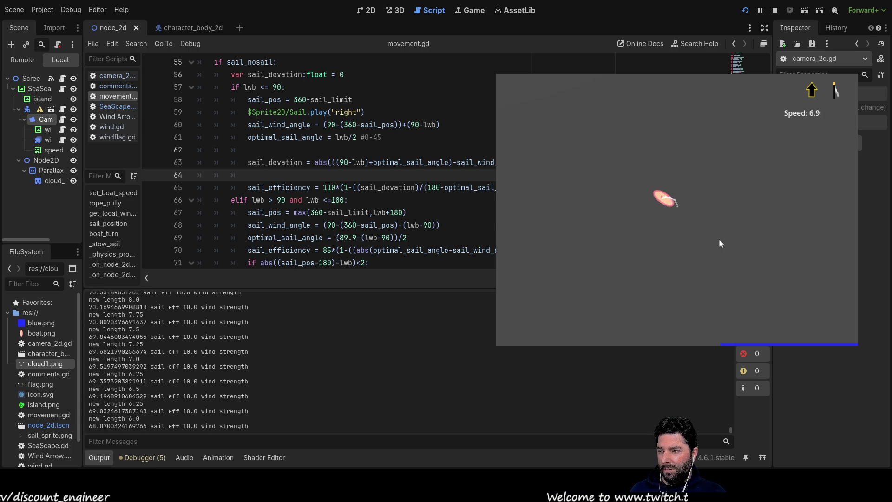
{"action": "key", "text": "Down"}
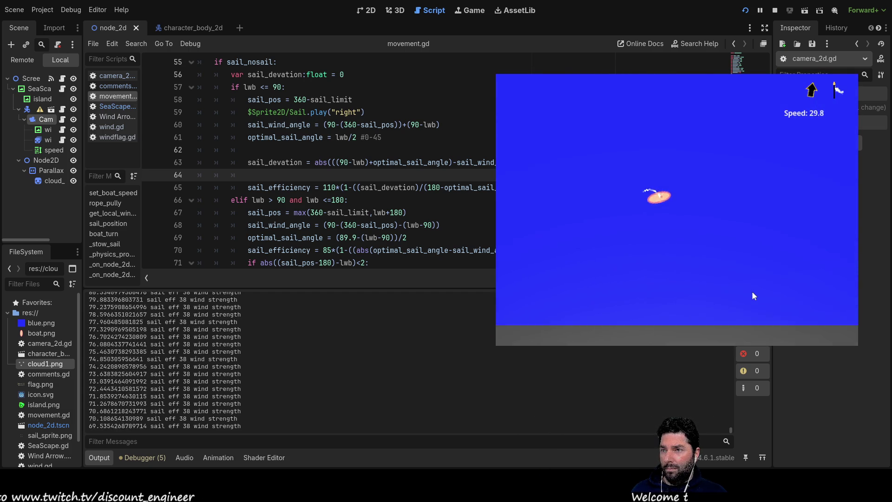
{"action": "key", "text": "Right"}
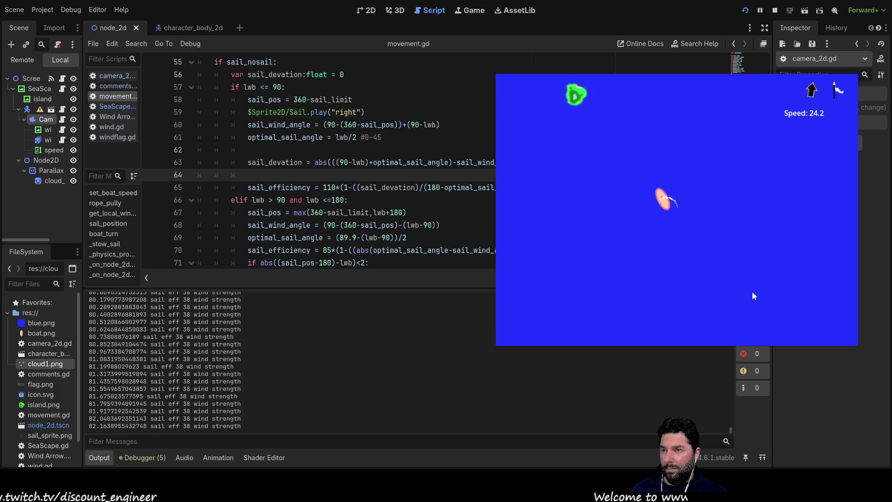
{"action": "key", "text": "Up"}
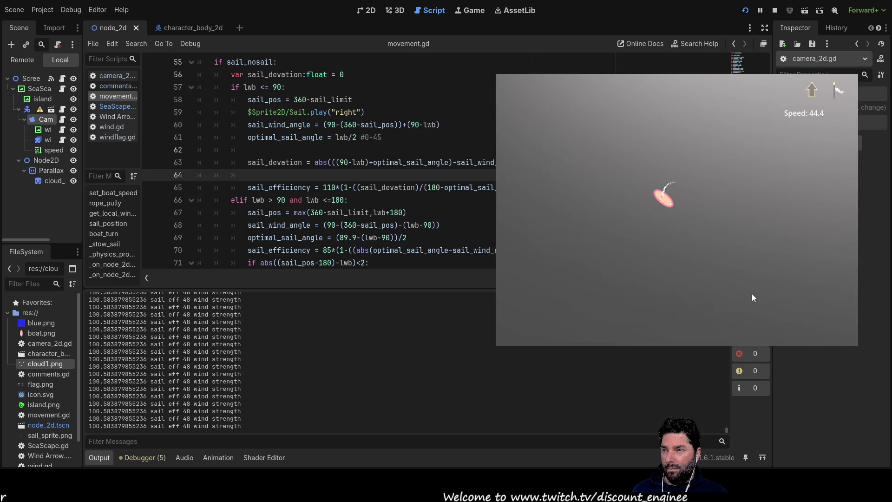
{"action": "key", "text": "Down"}
{"action": "key", "text": "Down"}
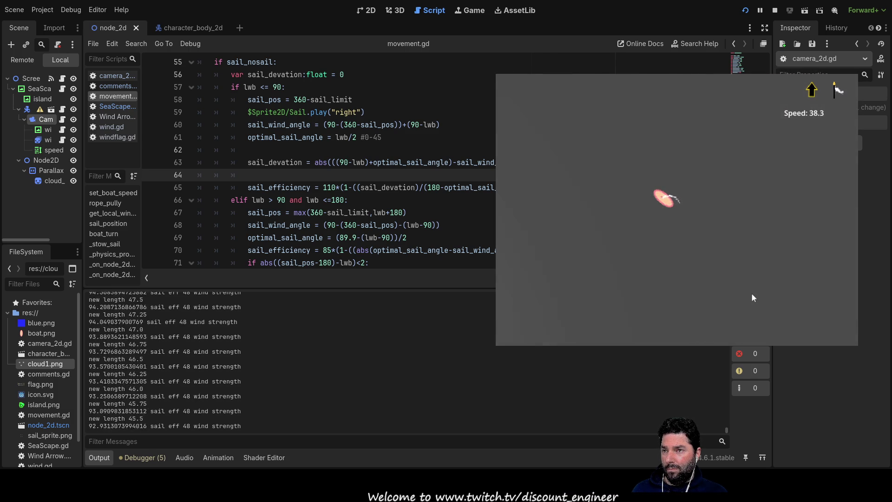
{"action": "key", "text": "Down"}
{"action": "key", "text": "Down"}
{"action": "key", "text": "Up"}
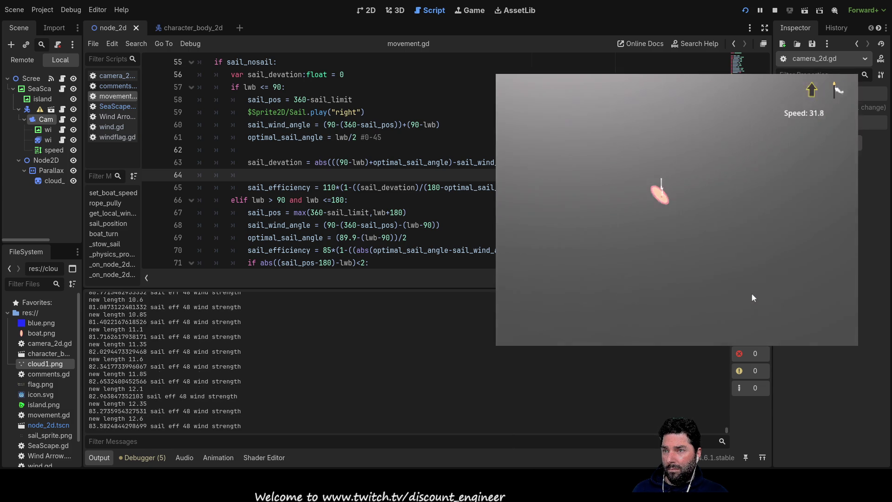
{"action": "key", "text": "Up"}
{"action": "key", "text": "Up"}
{"action": "key", "text": "Down"}
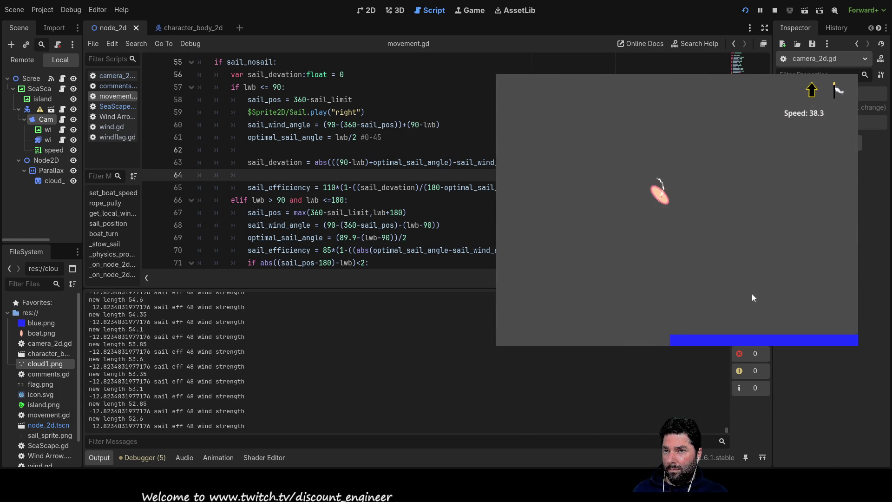
{"action": "key", "text": "Down"}
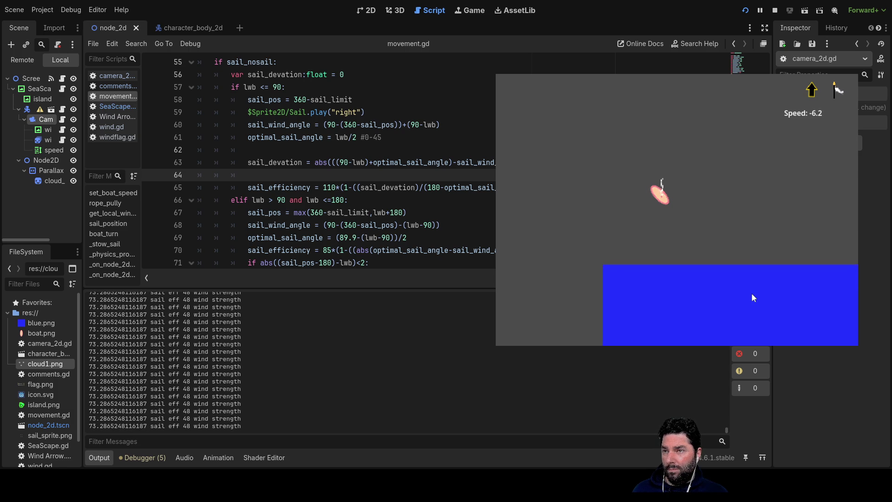
{"action": "key", "text": "Up"}
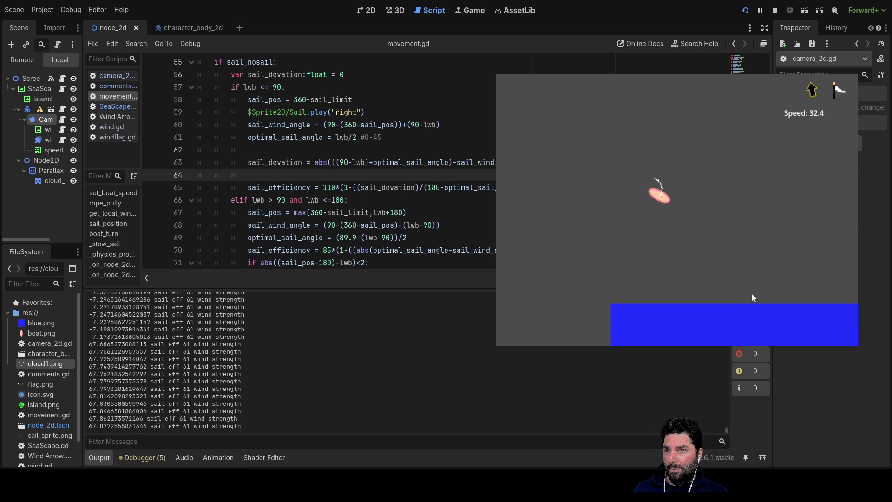
{"action": "key", "text": "Down"}
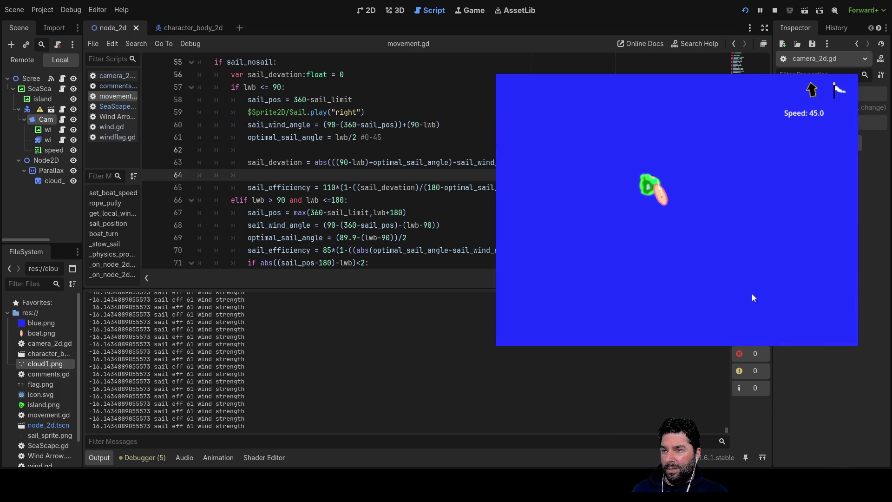
{"action": "key", "text": "Left"}
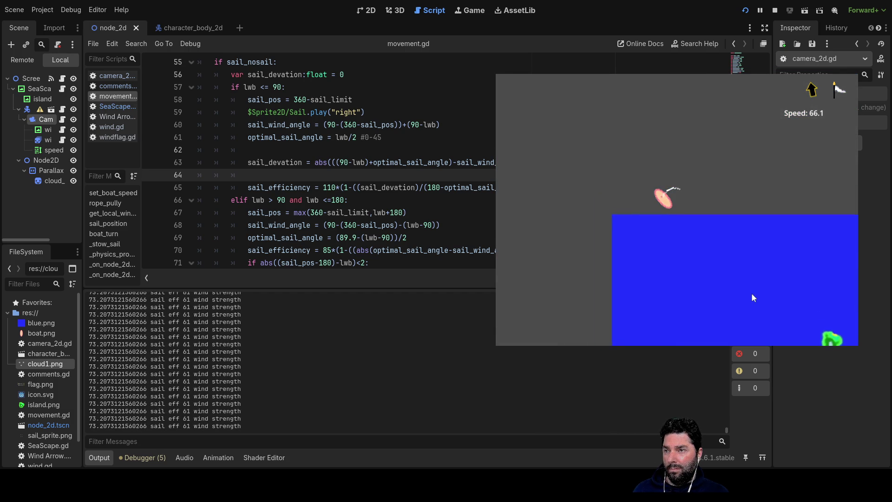
{"action": "key", "text": "Up"}
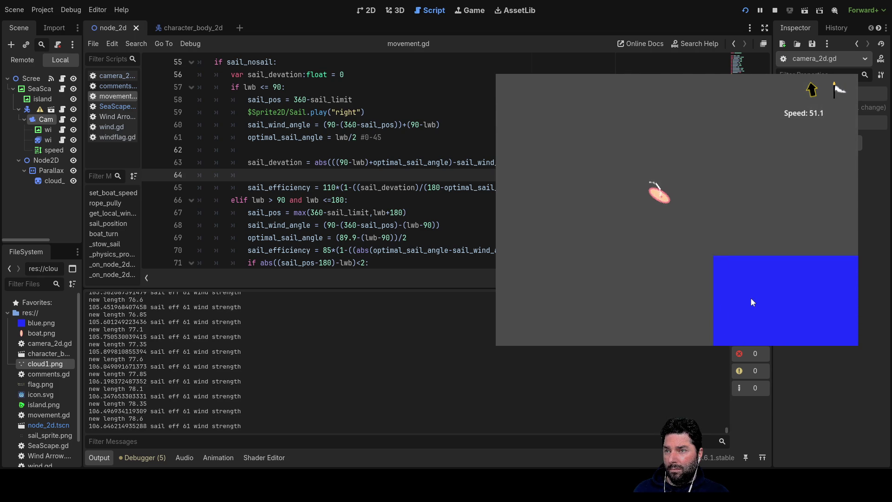
{"action": "key", "text": "Down"}
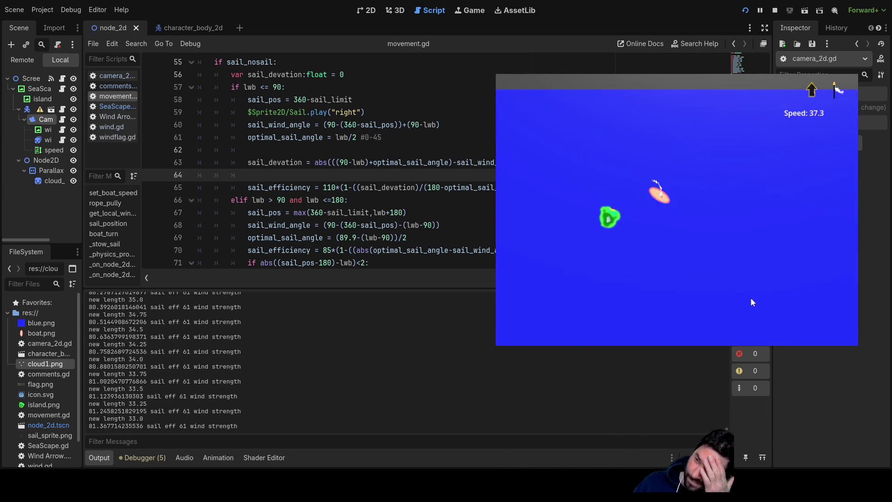
{"action": "key", "text": "Up"}
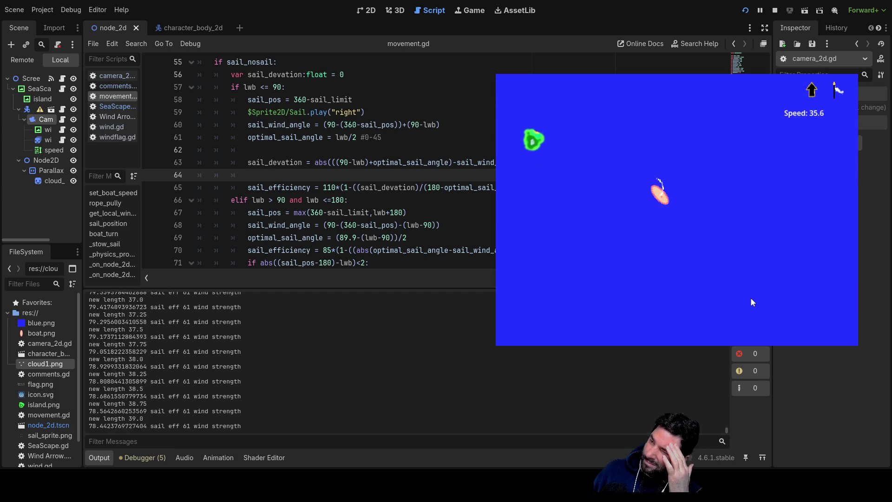
{"action": "key", "text": "Down"}
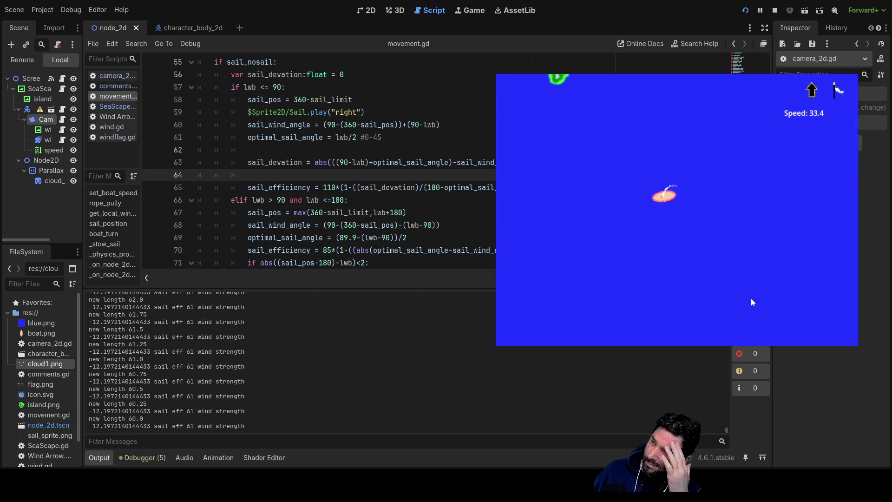
{"action": "key", "text": "Right"}
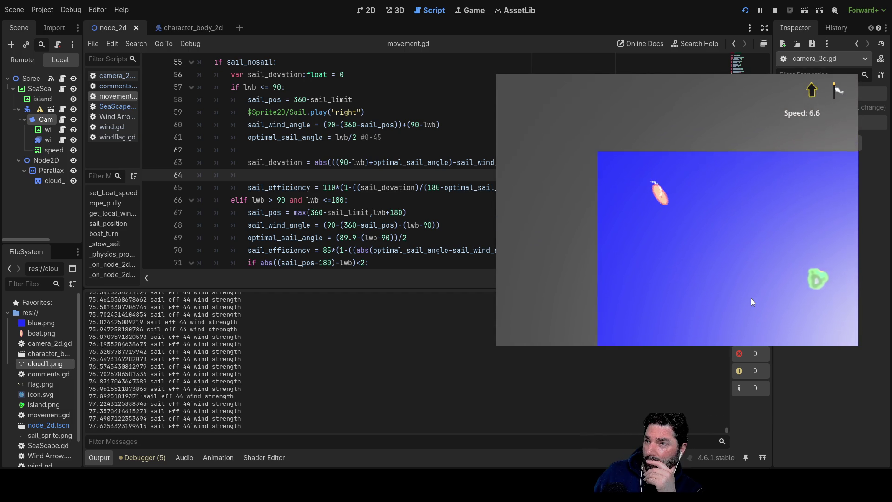
Step: Let the sail rope out, then haul it back in
{"action": "key", "text": "Up"}
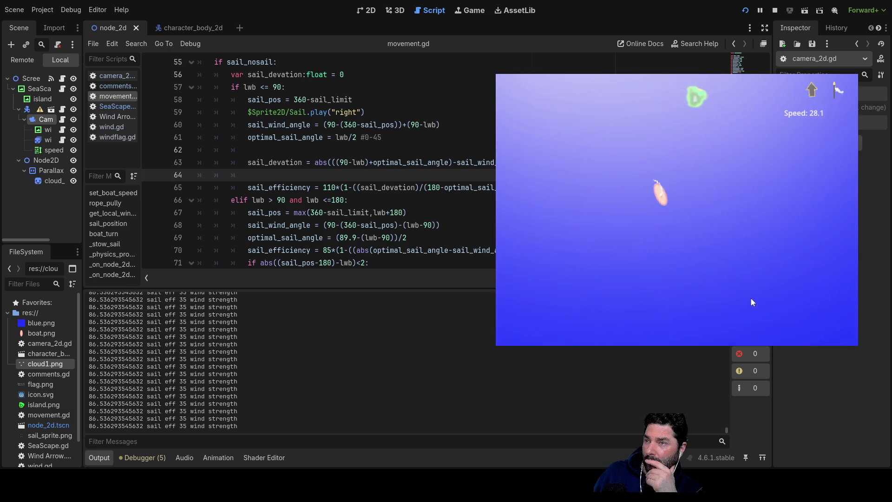
{"action": "key", "text": "Down"}
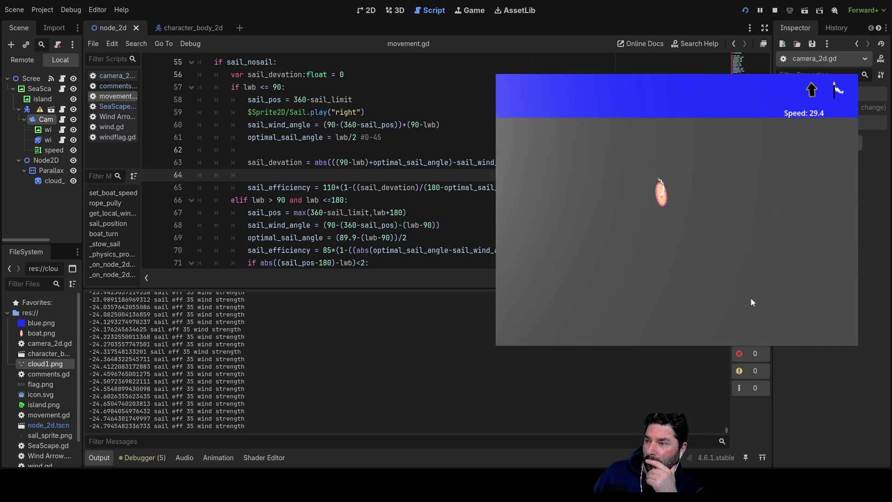
{"action": "key", "text": "Down"}
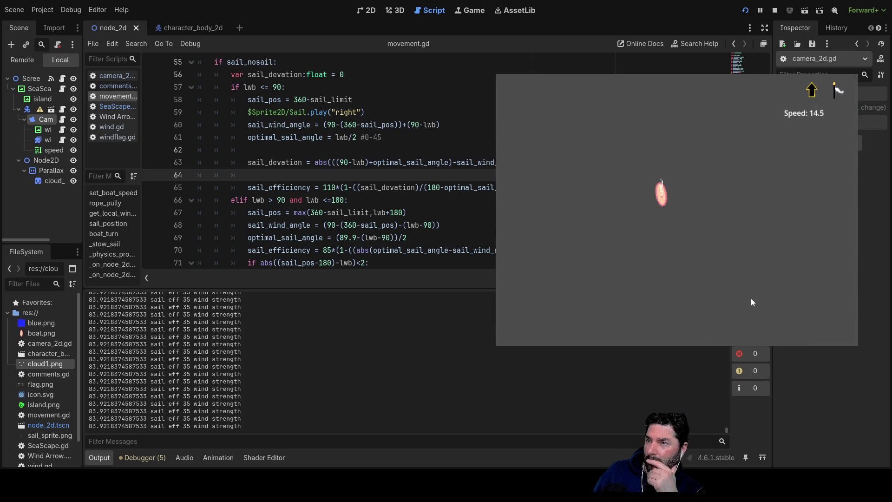
Step: Steer the boat left and right repeatedly while watching speed and the output log
{"action": "key", "text": "Right"}
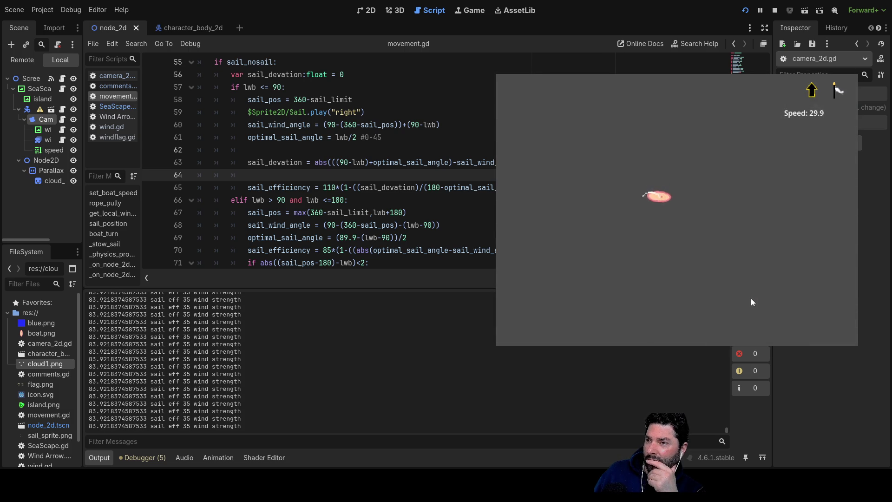
{"action": "key", "text": "Left"}
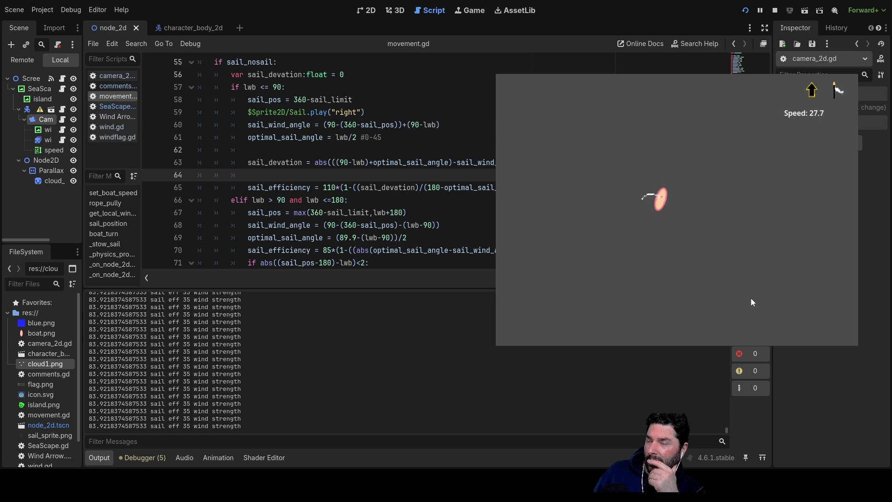
{"action": "key", "text": "Left"}
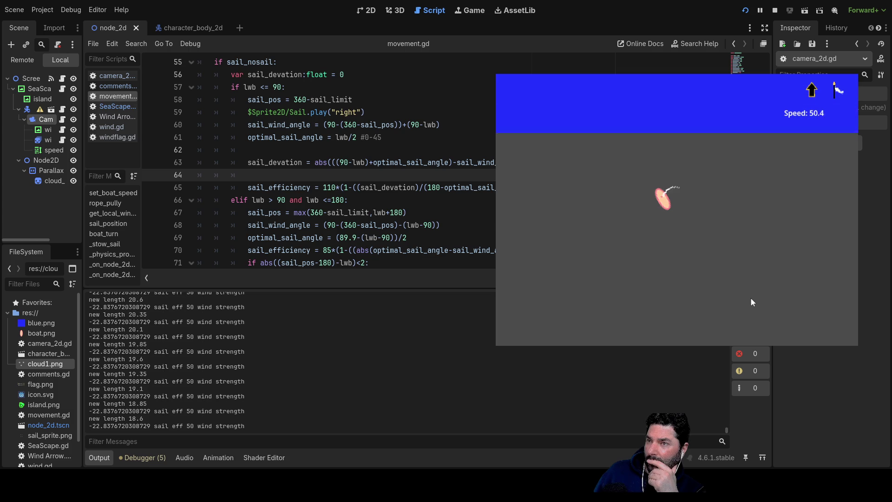
{"action": "key", "text": "Right"}
{"action": "key", "text": "Right"}
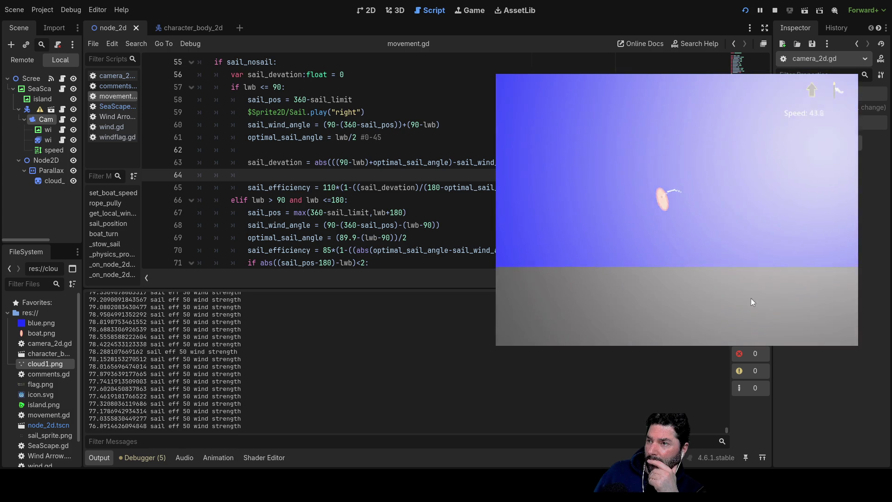
{"action": "key", "text": "Left"}
{"action": "key", "text": "Left"}
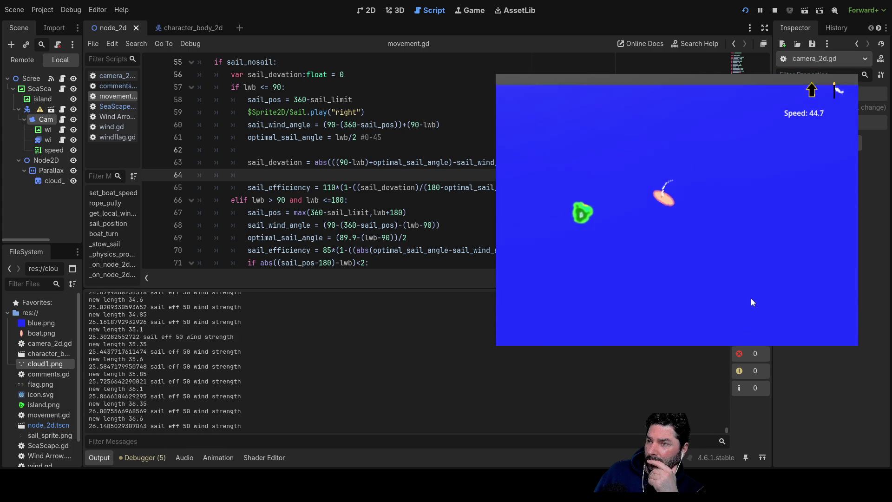
{"action": "key", "text": "Right"}
{"action": "key", "text": "Left"}
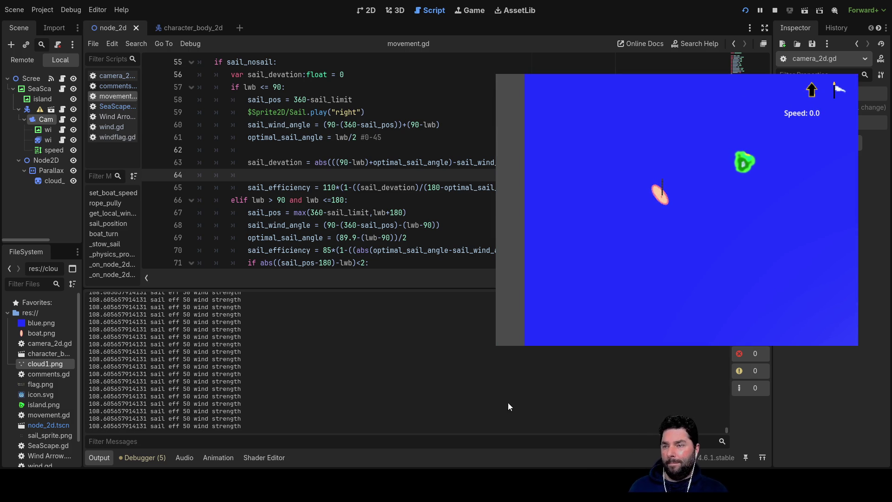
{"action": "scroll", "coordinate": [362, 254], "scroll_direction": "up", "scroll_amount": 3}
{"action": "scroll", "coordinate": [366, 252], "scroll_direction": "down", "scroll_amount": 2}
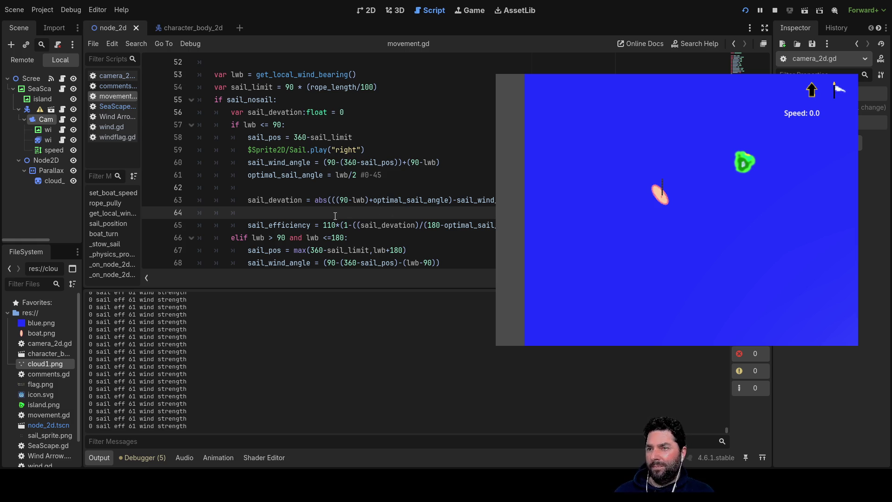
{"action": "left_click", "coordinate": [324, 199]}
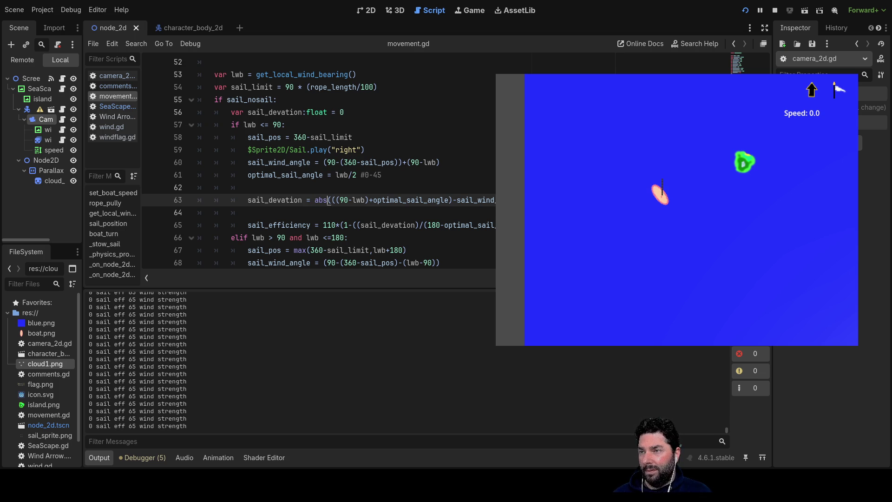
{"action": "key", "text": "Down"}
{"action": "key", "text": "Down"}
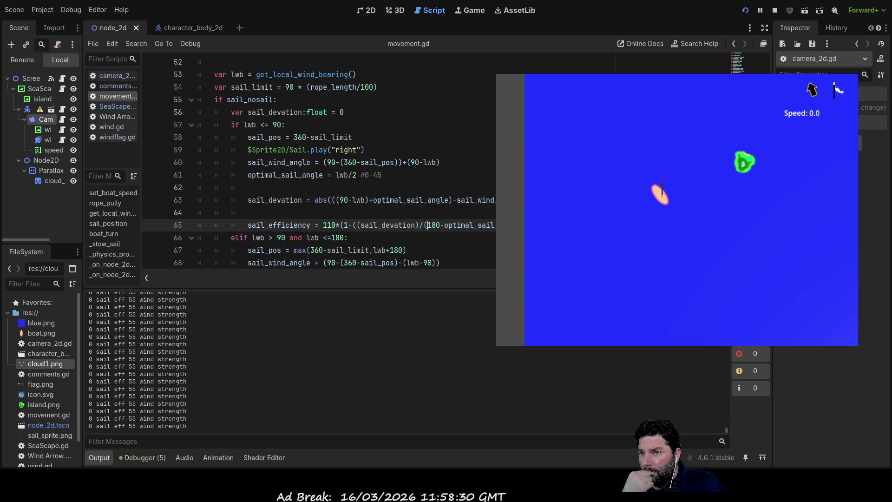
{"action": "left_click", "coordinate": [431, 225]}
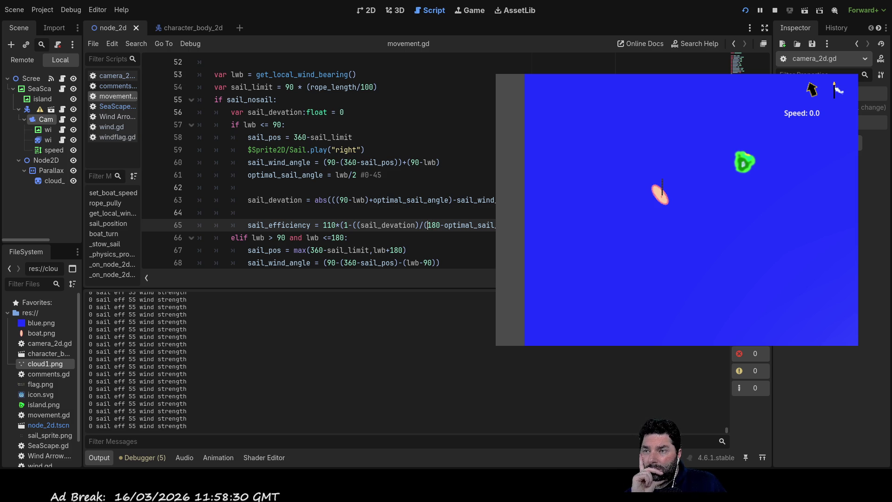
Step: Replace the 180 divisor on line 65 with 360 and compare it with the deviation line above
{"action": "key", "text": "shift+Right"}
{"action": "key", "text": "shift+Right"}
{"action": "key", "text": "shift+Right"}
{"action": "type", "text": "360"}
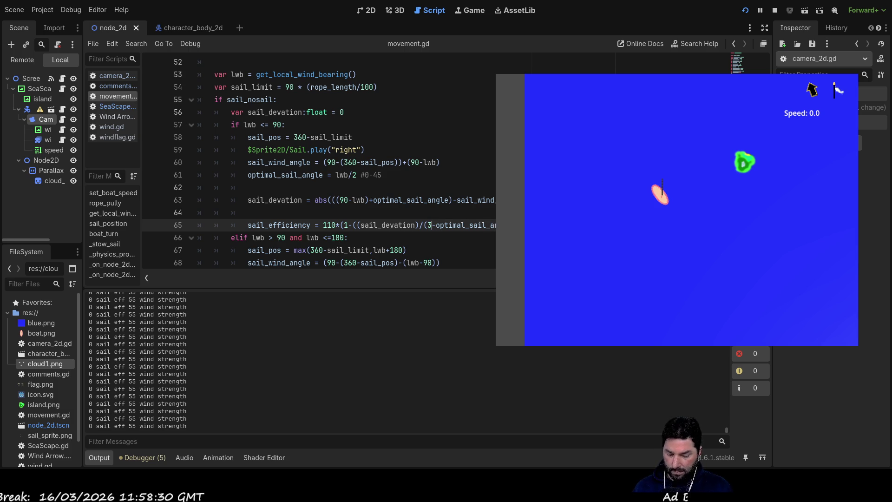
{"action": "key", "text": "Up"}
{"action": "key", "text": "Up"}
{"action": "key", "text": "Down"}
{"action": "key", "text": "Down"}
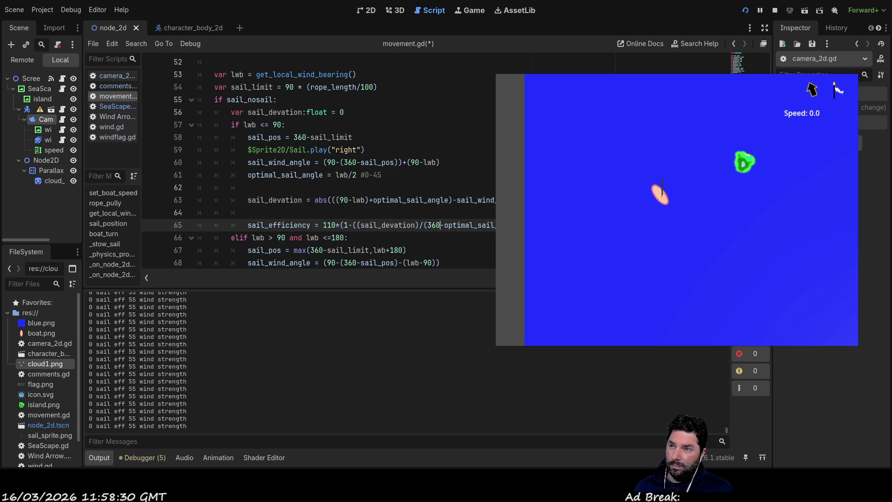
{"action": "key", "text": "Up"}
{"action": "key", "text": "Up"}
{"action": "key", "text": "Down"}
{"action": "key", "text": "Down"}
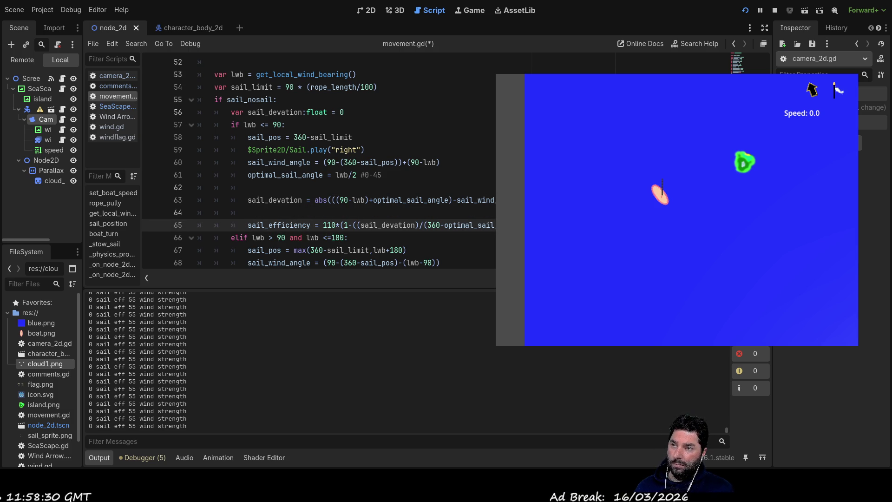
Step: Save and restart the game with the 360 divisor, then let the sail rope out
{"action": "left_click", "coordinate": [743, 17]}
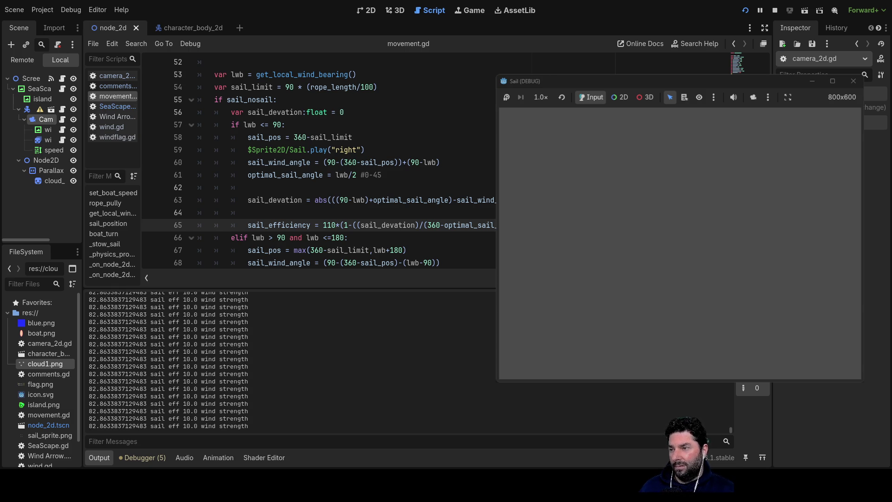
{"action": "key", "text": "Up"}
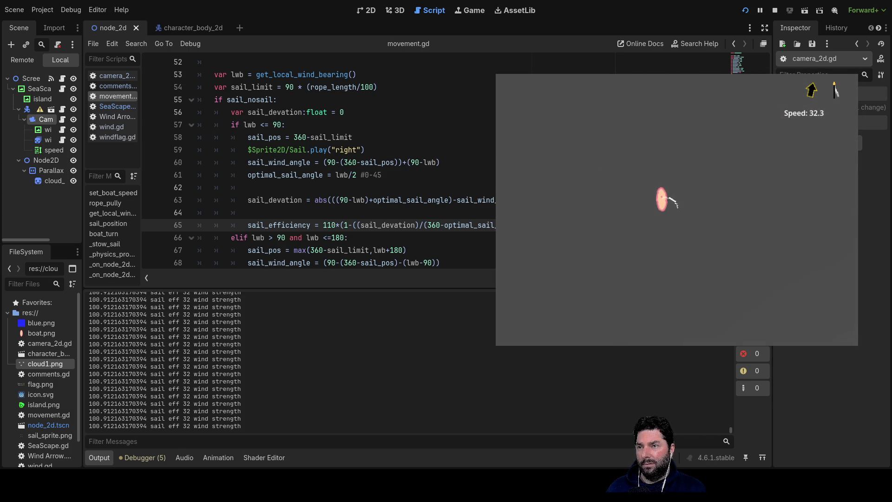
Step: Lengthen the rope, then ease it in slightly, and back in the editor select 360 on line 60
{"action": "key", "text": "Up"}
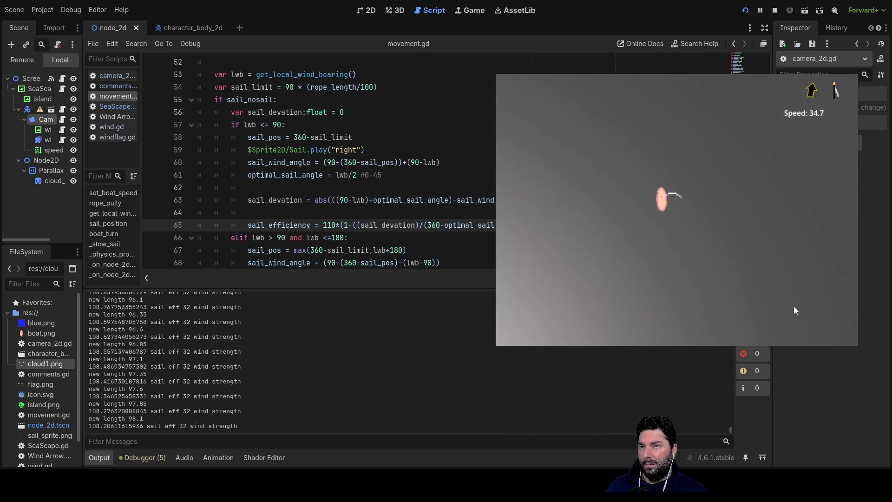
{"action": "key", "text": "Down"}
{"action": "key", "text": "Down"}
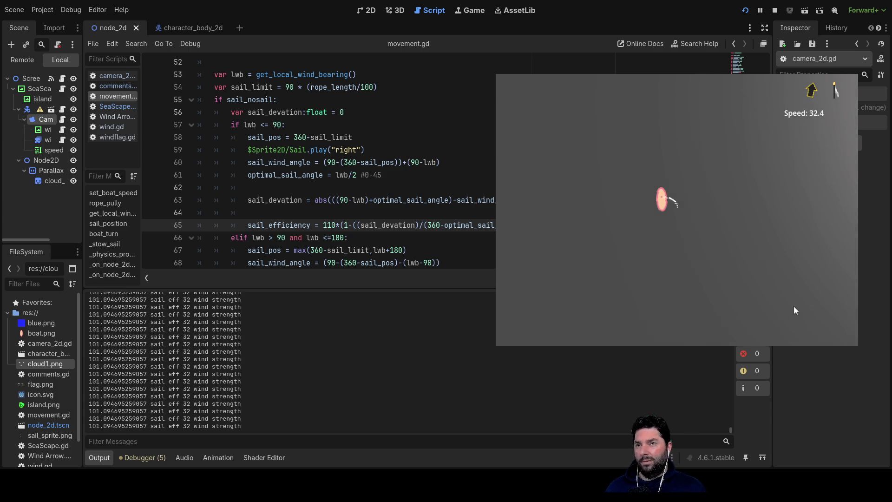
{"action": "left_click", "coordinate": [504, 393]}
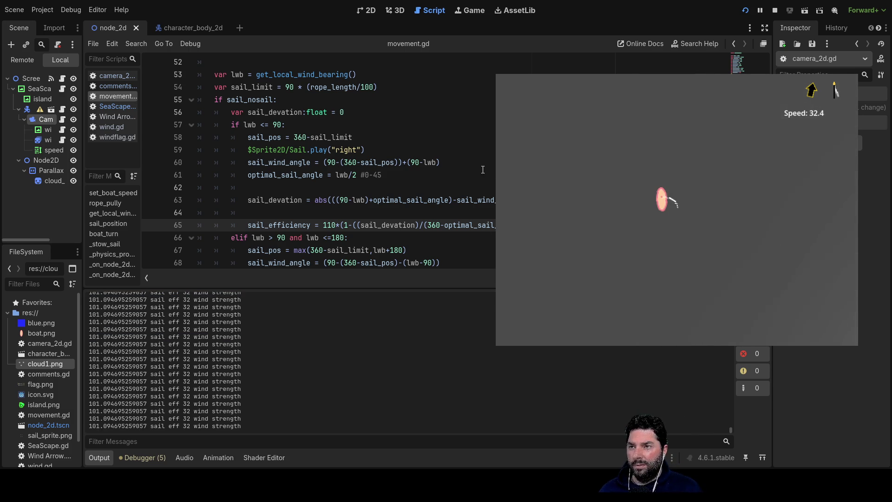
{"action": "double_click", "coordinate": [349, 162]}
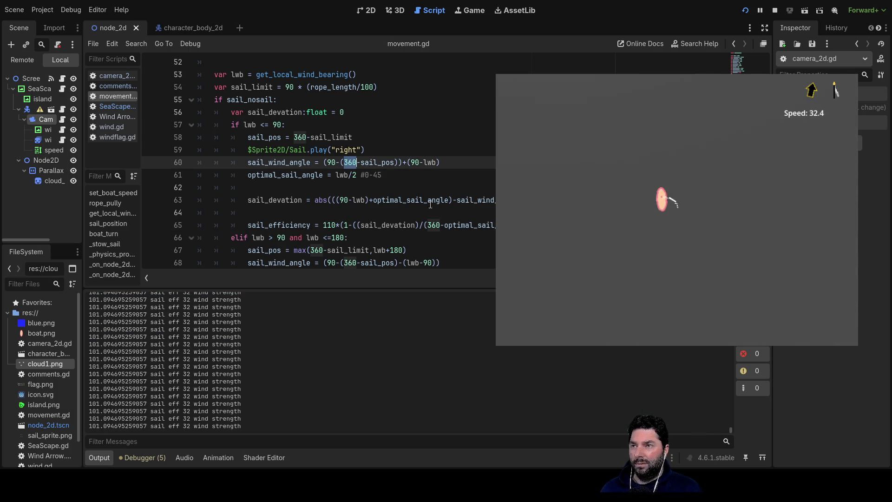
Step: Change line 60's 360 to 1800, restart the game, and test with rope and steering keys
{"action": "type", "text": "1800"}
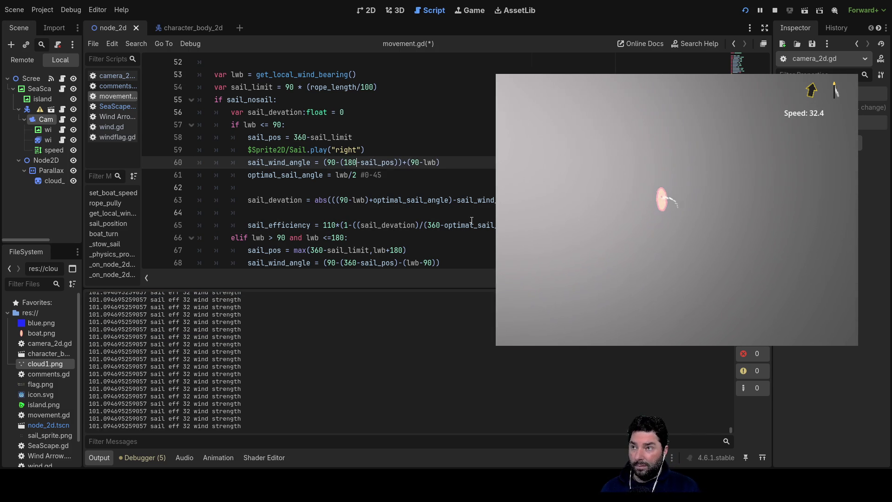
{"action": "left_click", "coordinate": [749, 12]}
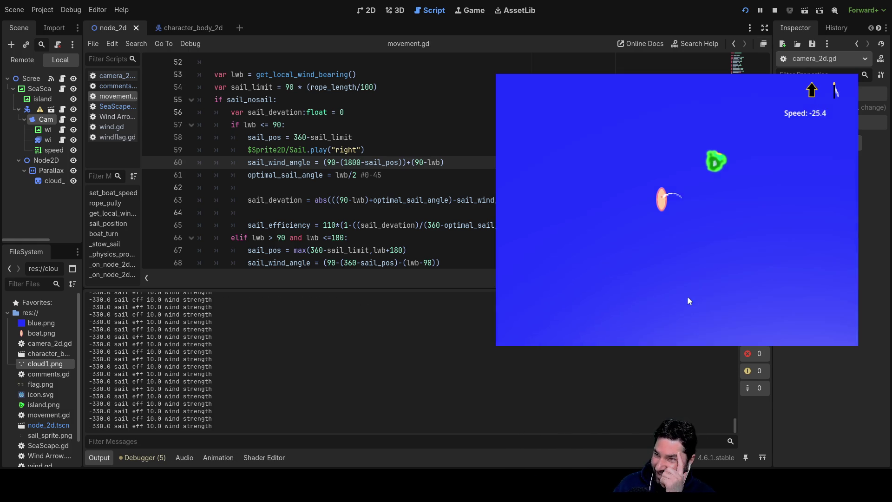
{"action": "key", "text": "Down"}
{"action": "key", "text": "Down"}
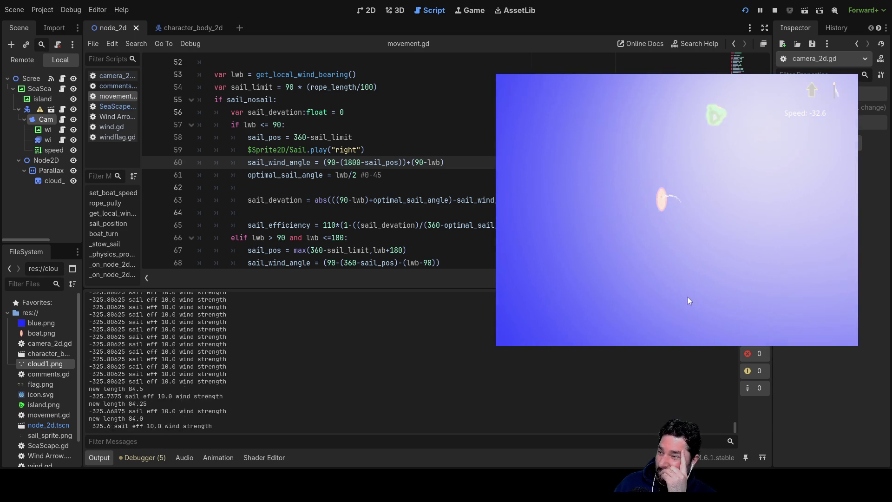
{"action": "key", "text": "Right"}
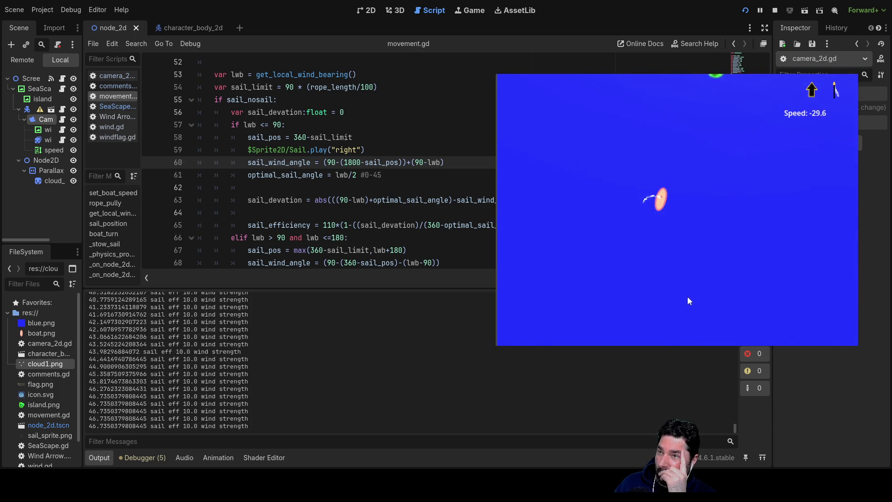
{"action": "key", "text": "Down"}
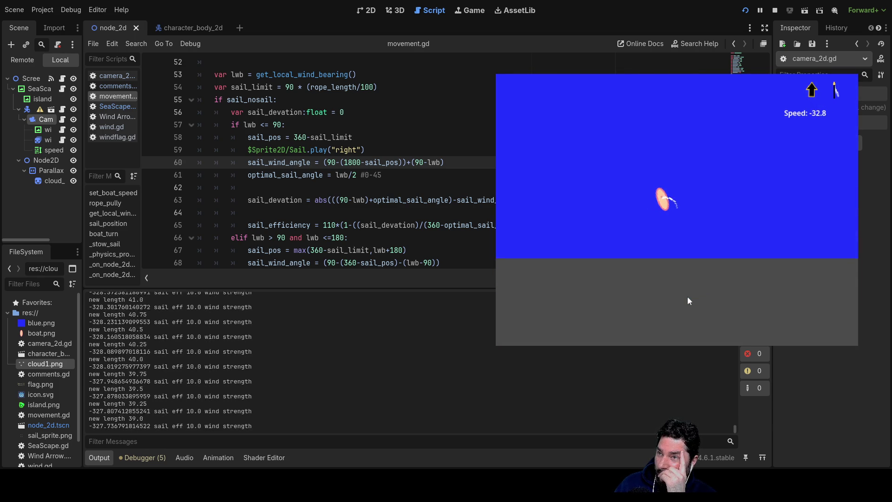
{"action": "key", "text": "Up"}
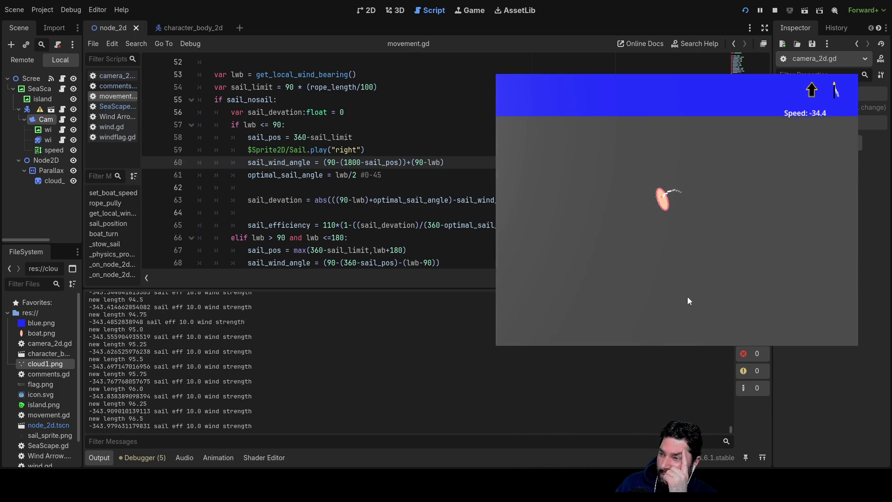
{"action": "key", "text": "Down"}
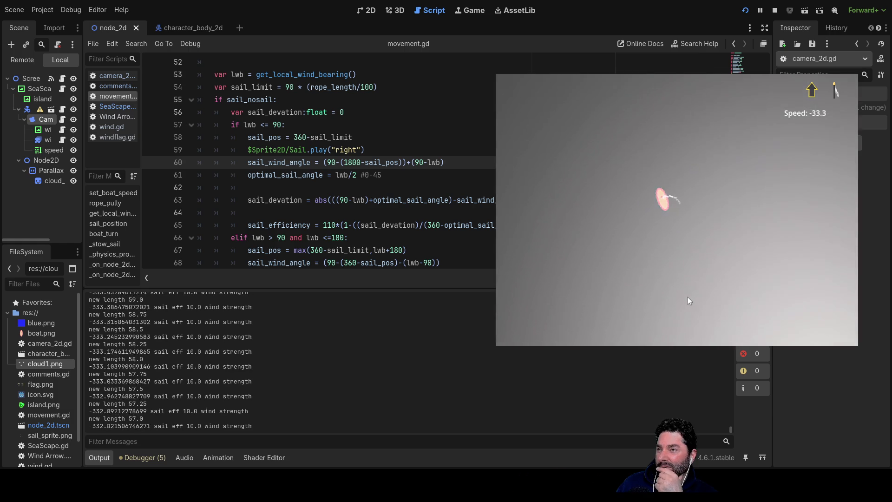
{"action": "key", "text": "Up"}
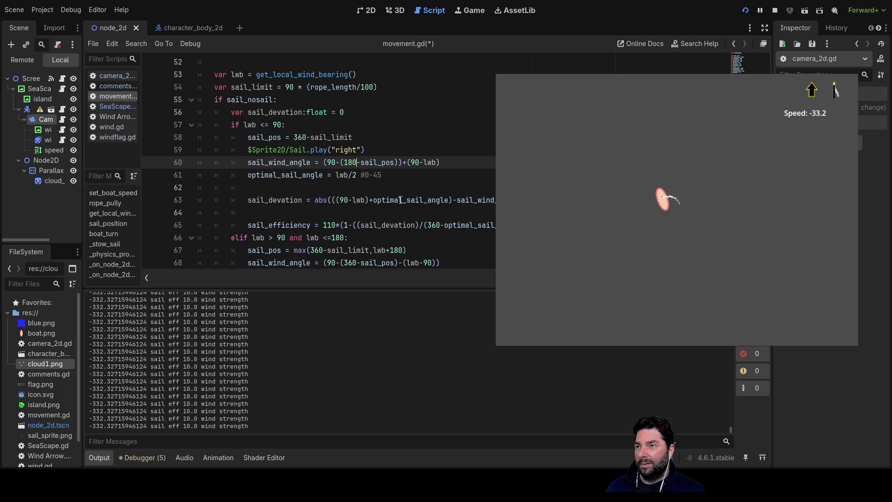
Step: Change line 65's divisor from 360 to 1800, restart the game, and adjust the sail rope
{"action": "scroll", "coordinate": [394, 175], "scroll_direction": "up", "scroll_amount": 1}
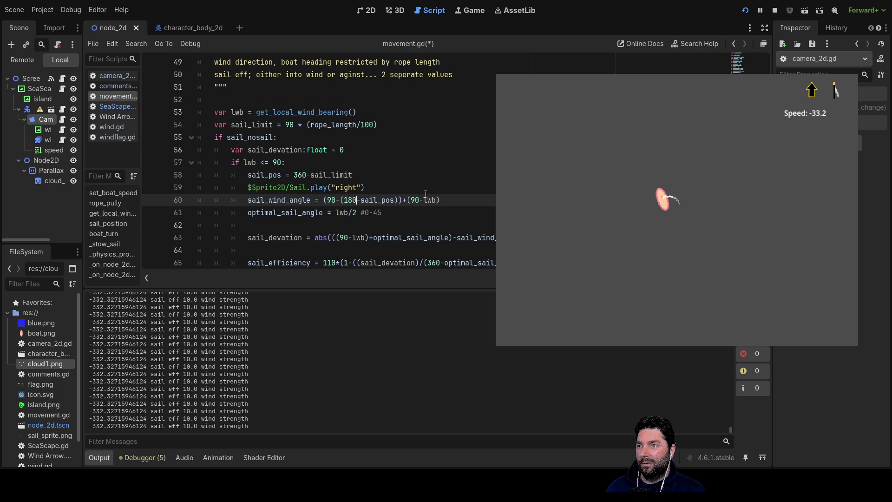
{"action": "scroll", "coordinate": [470, 196], "scroll_direction": "down", "scroll_amount": 2}
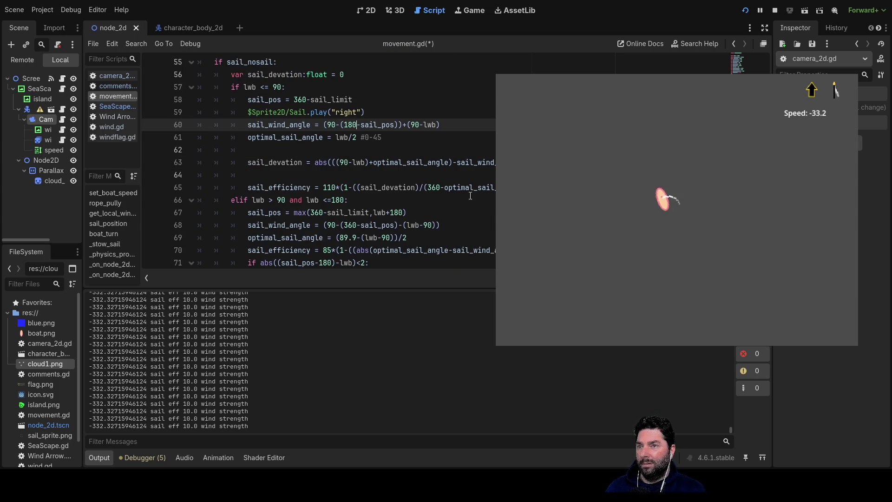
{"action": "left_click", "coordinate": [432, 188]}
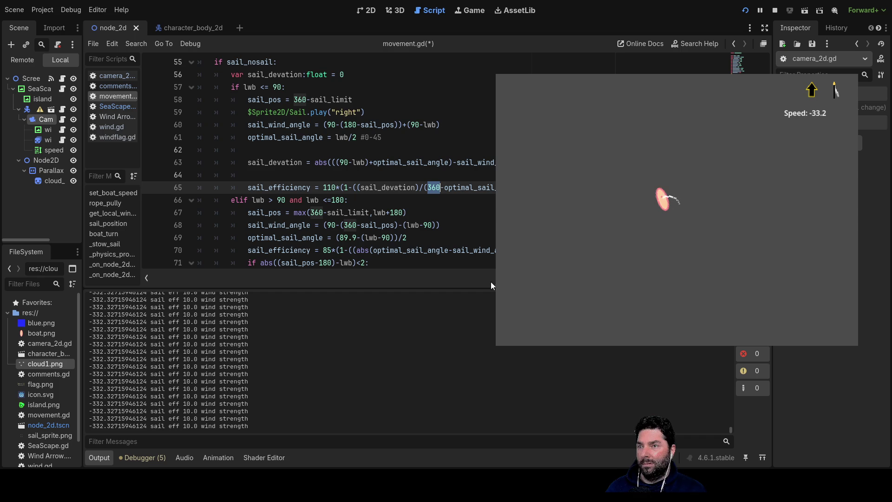
{"action": "type", "text": "1800"}
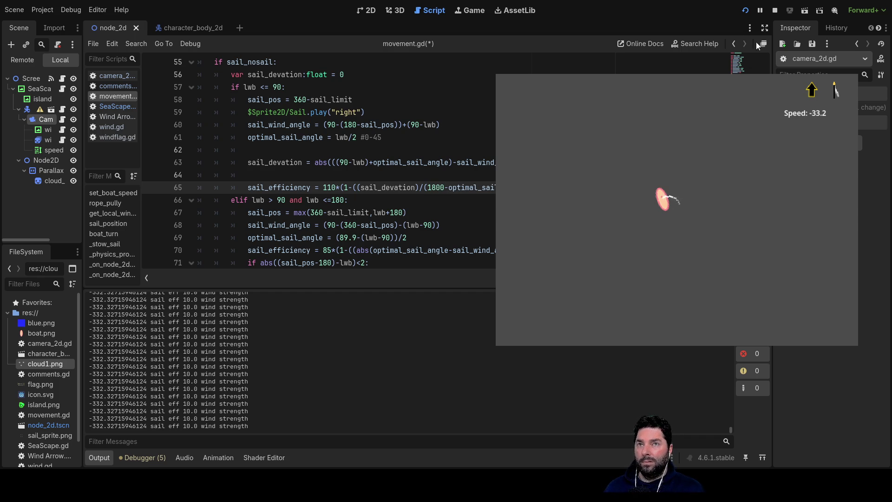
{"action": "left_click", "coordinate": [746, 10]}
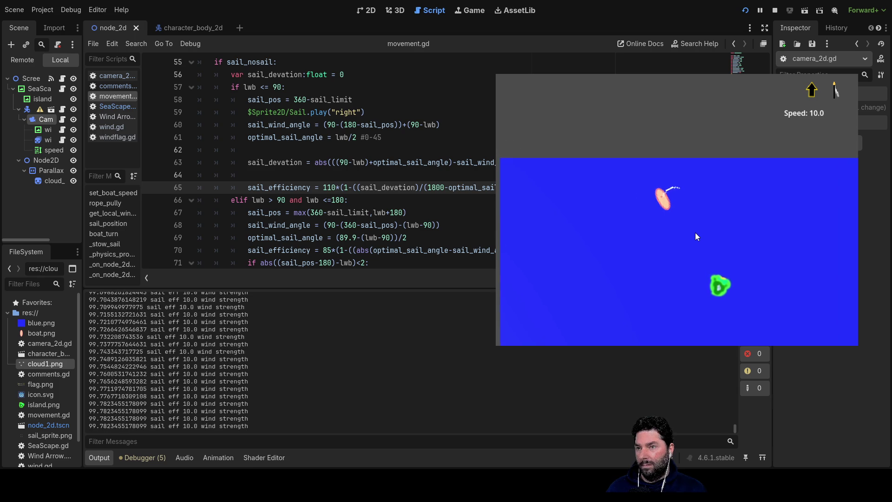
{"action": "key", "text": "Down"}
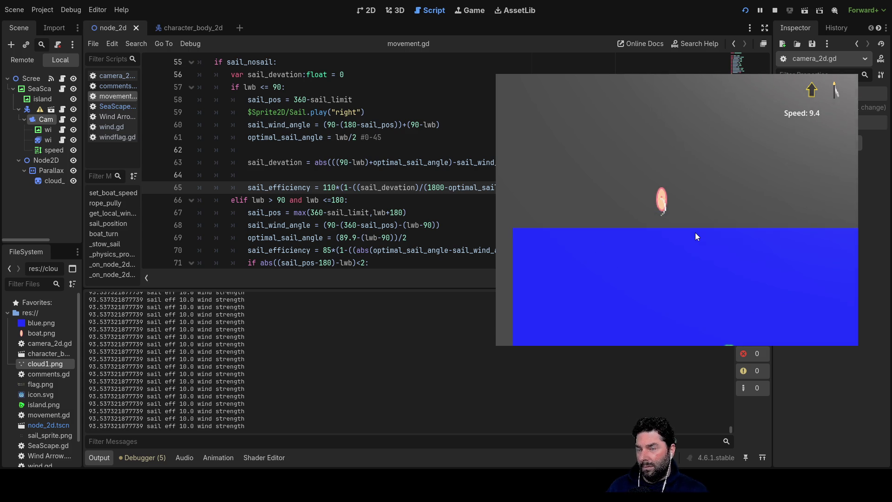
{"action": "key", "text": "Down"}
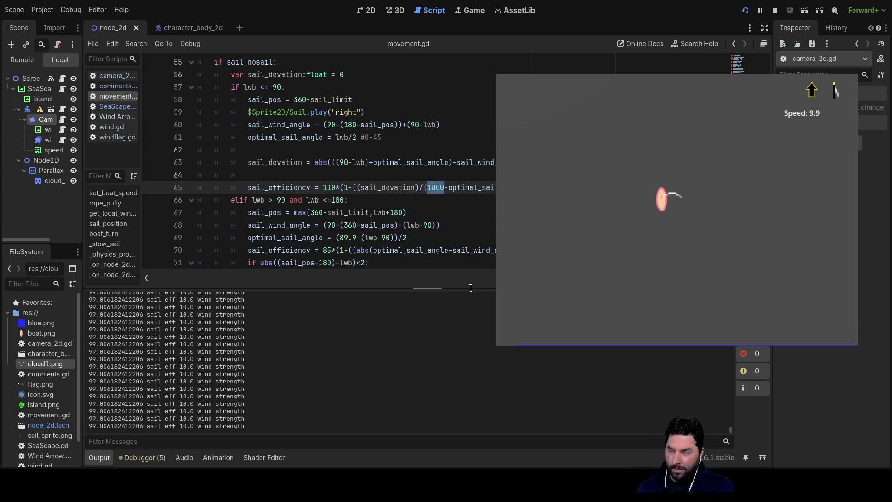
Step: Save the line-65 edit and restart the game
{"action": "left_click_drag", "start_coordinate": [483, 350], "coordinate": [492, 378]}
{"action": "left_click", "coordinate": [506, 446]}
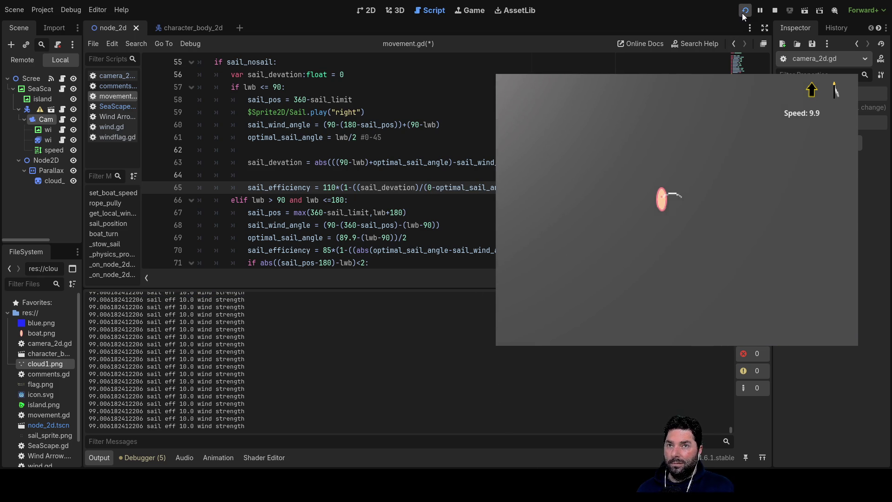
{"action": "left_click", "coordinate": [742, 15]}
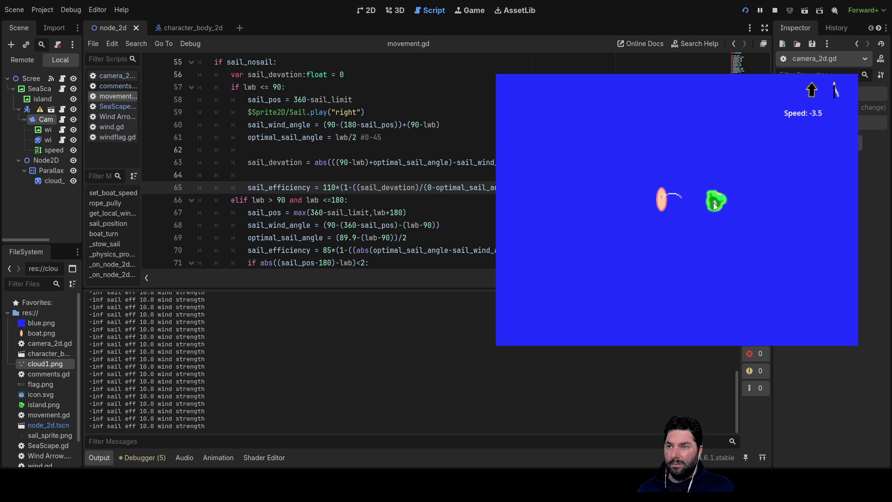
Step: Test-sail by steering right and left and trimming the rope, then type 18000 as the line-65 divisor
{"action": "key", "text": "Down"}
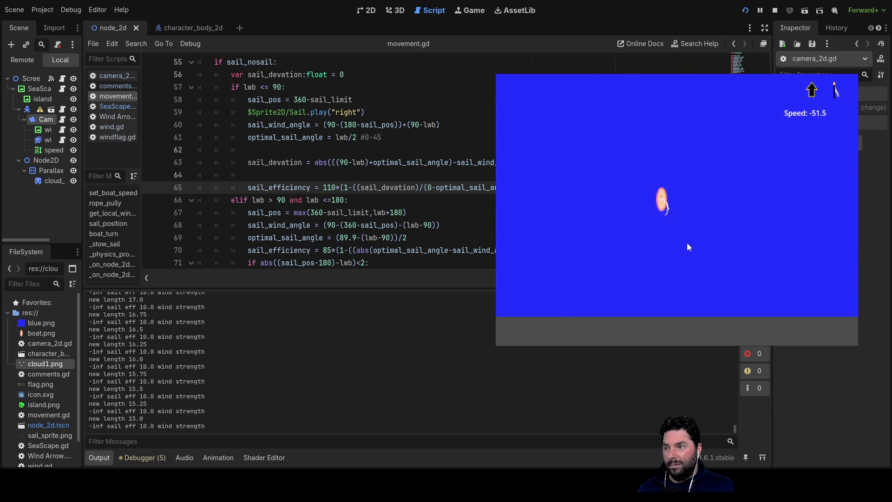
{"action": "key", "text": "Right"}
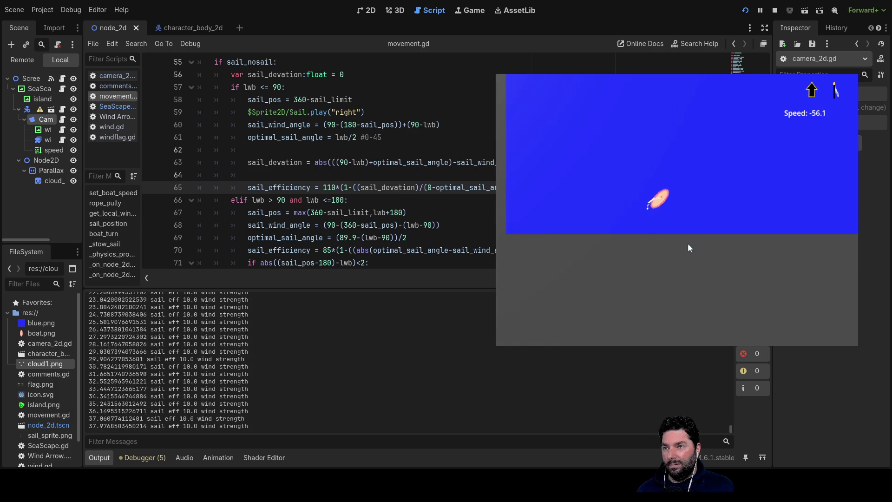
{"action": "key", "text": "Left"}
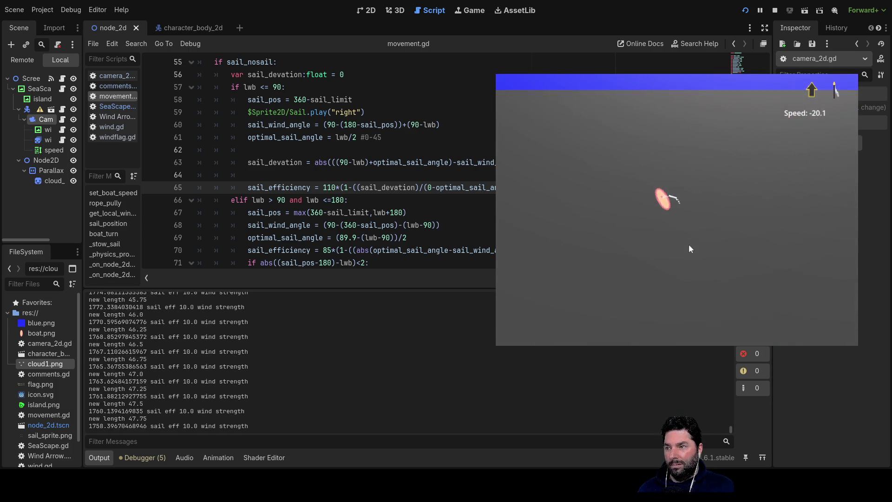
{"action": "key", "text": "Down"}
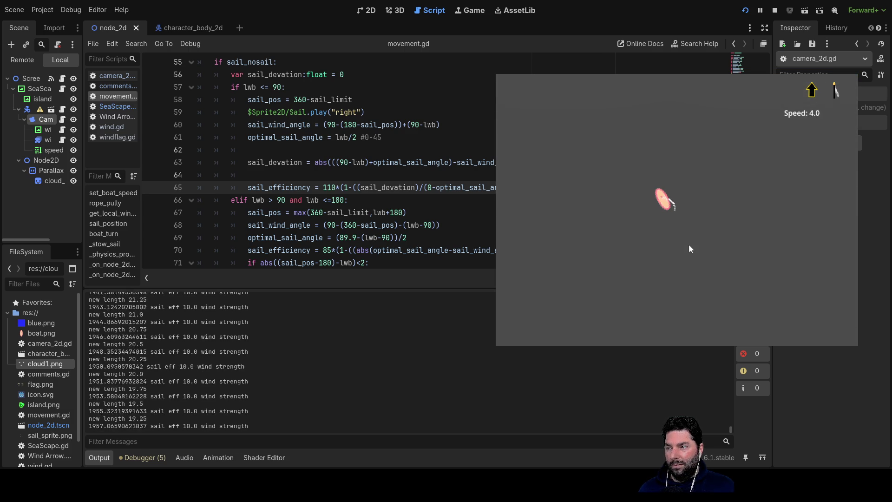
{"action": "key", "text": "Up"}
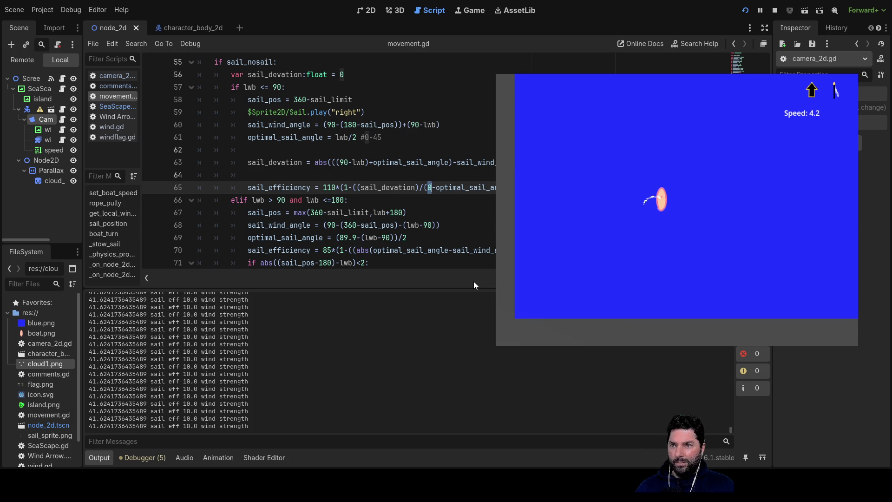
{"action": "type", "text": "18000"}
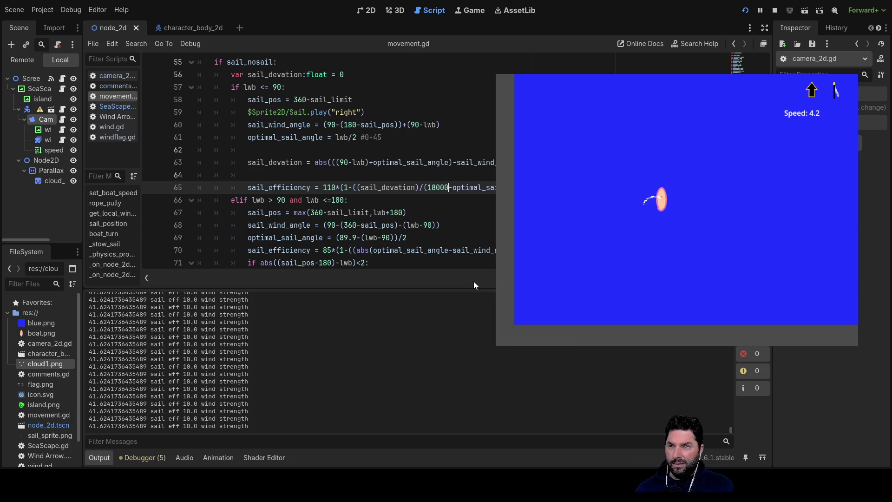
Step: Trim line 65's divisor to 1800, save and restart, then let out the sail rope
{"action": "key", "text": "BackSpace"}
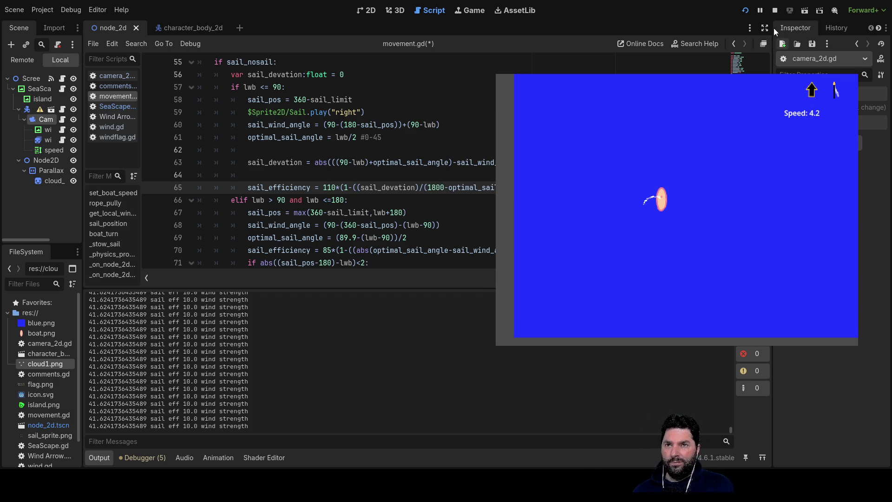
{"action": "left_click", "coordinate": [745, 13]}
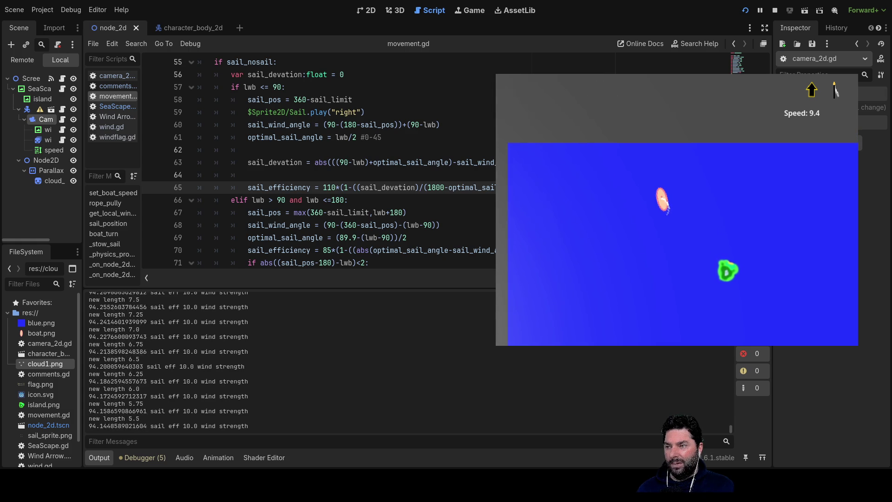
{"action": "key", "text": "Up"}
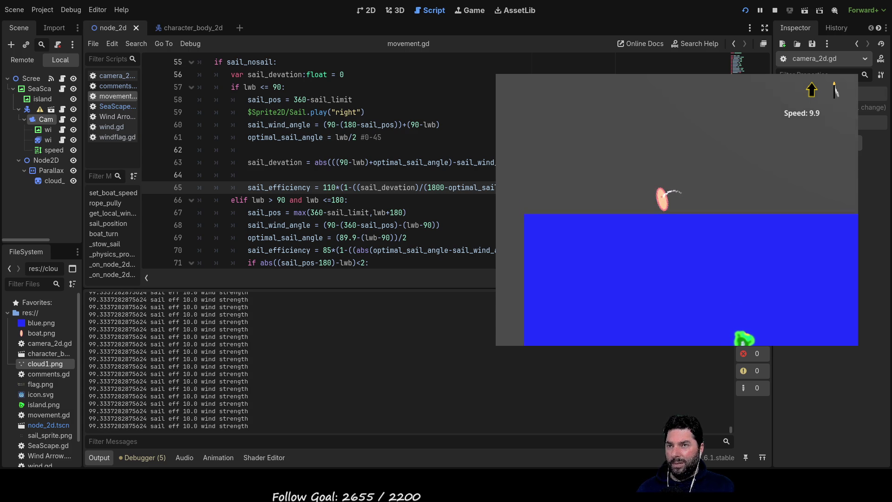
Step: Change the line-65 constant to 1800.00, relaunch, and pull in then let out the rope
{"action": "left_click", "coordinate": [467, 125]}
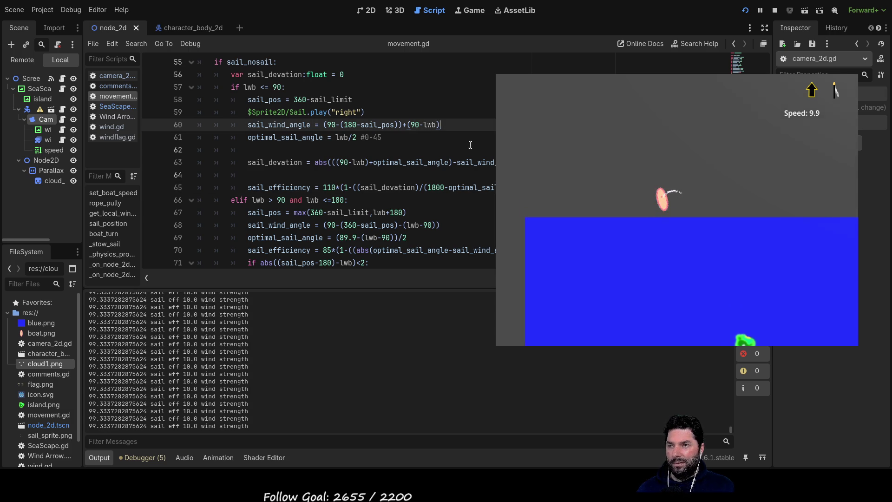
{"action": "left_click", "coordinate": [439, 187]}
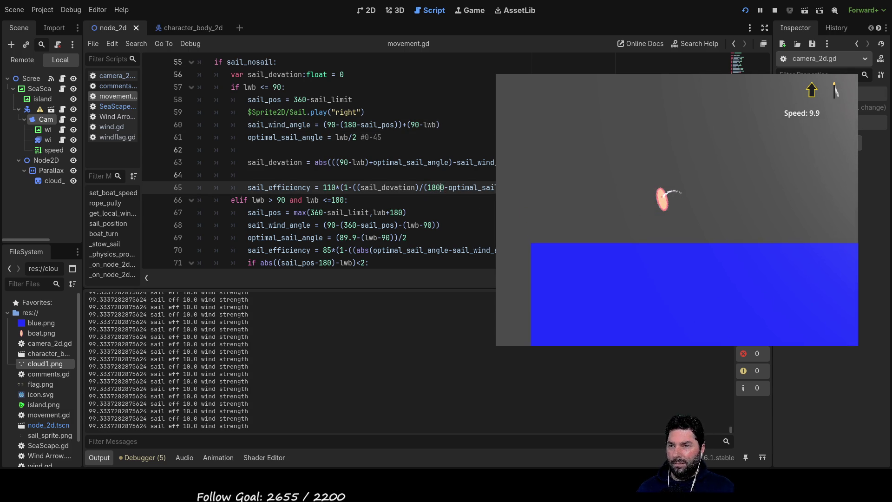
{"action": "type", "text": ".00"}
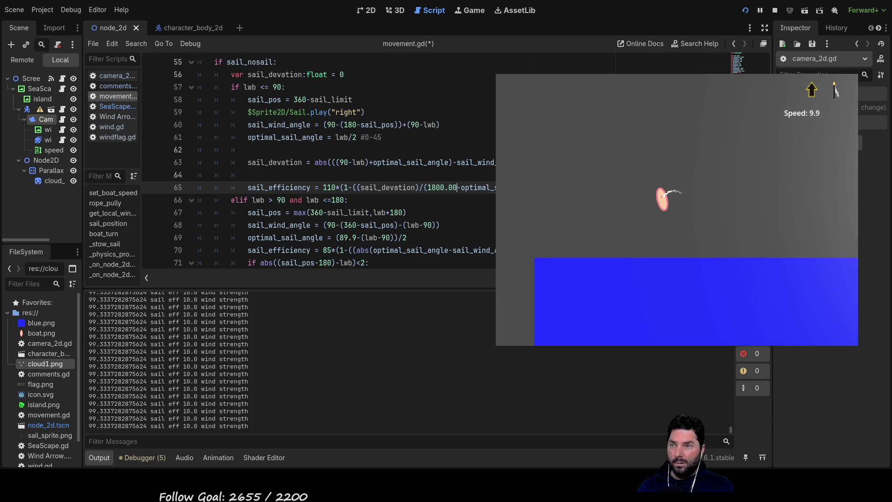
{"action": "left_click", "coordinate": [745, 12]}
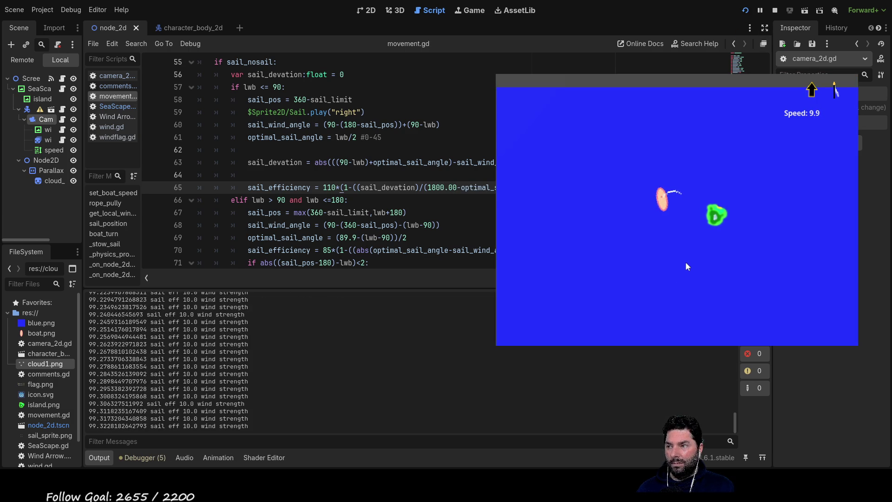
{"action": "key", "text": "Down"}
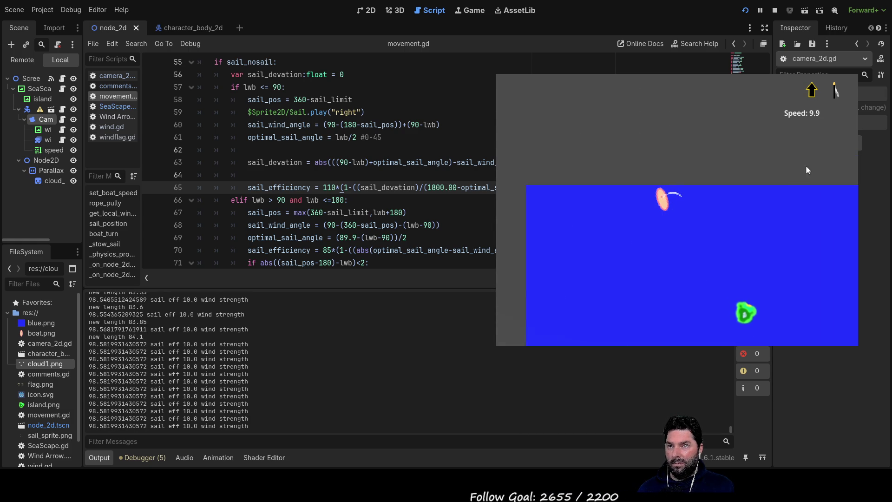
{"action": "key", "text": "Up"}
{"action": "key", "text": "Up"}
{"action": "key", "text": "Up"}
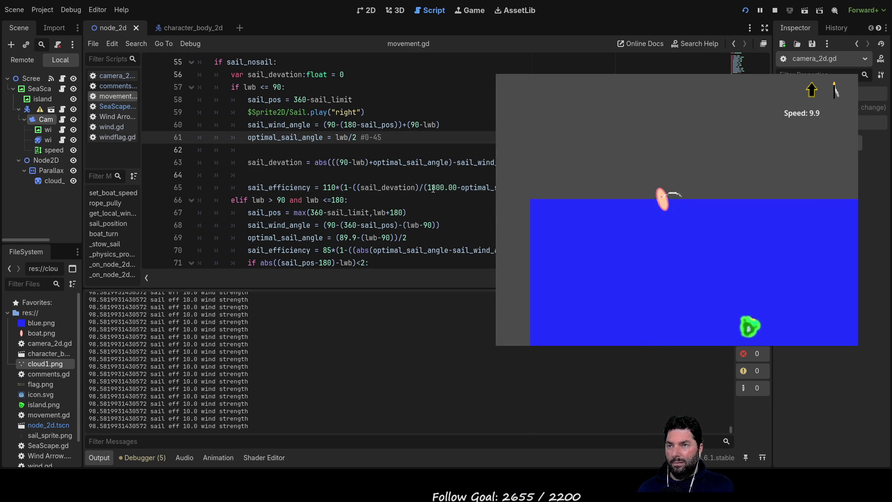
Step: Replace the line-65 constant with 135 and relaunch the game
{"action": "double_click", "coordinate": [433, 188]}
{"action": "type", "text": "135"}
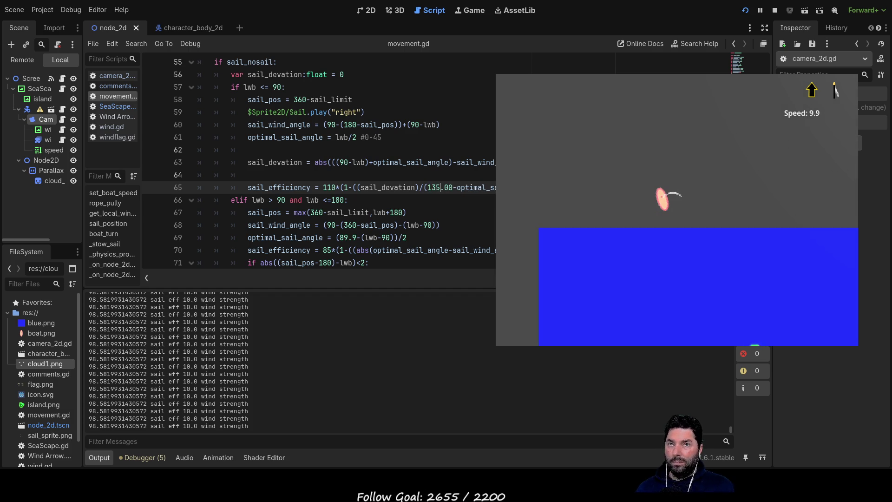
{"action": "left_click", "coordinate": [745, 10]}
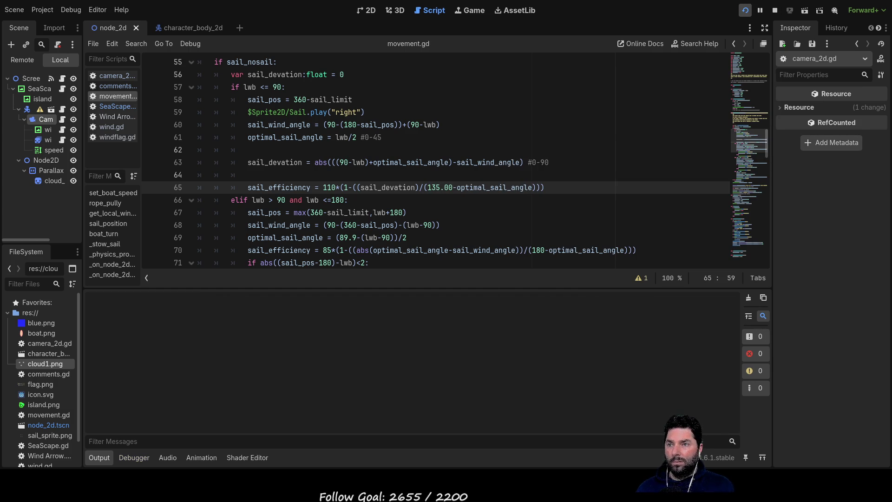
Step: Test-sail with 135, swinging the sail right and repeatedly pulling in and letting out the rope
{"action": "key", "text": "Right"}
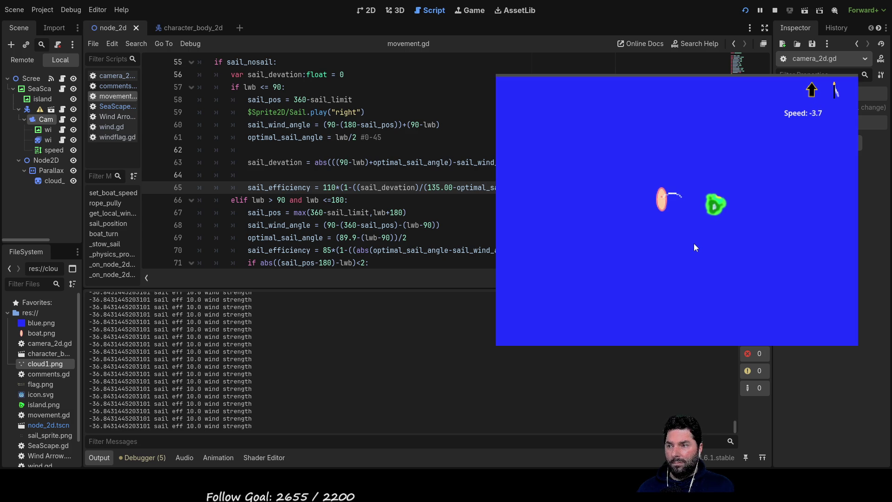
{"action": "key", "text": "Up"}
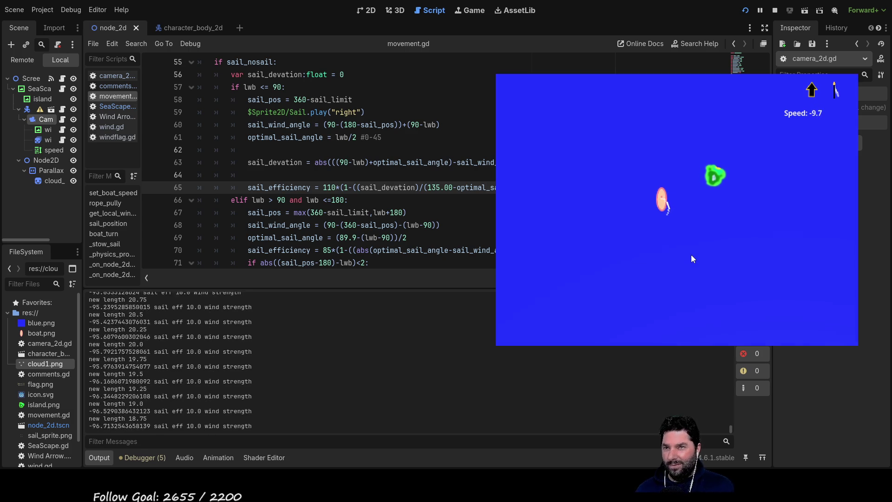
{"action": "key", "text": "Down"}
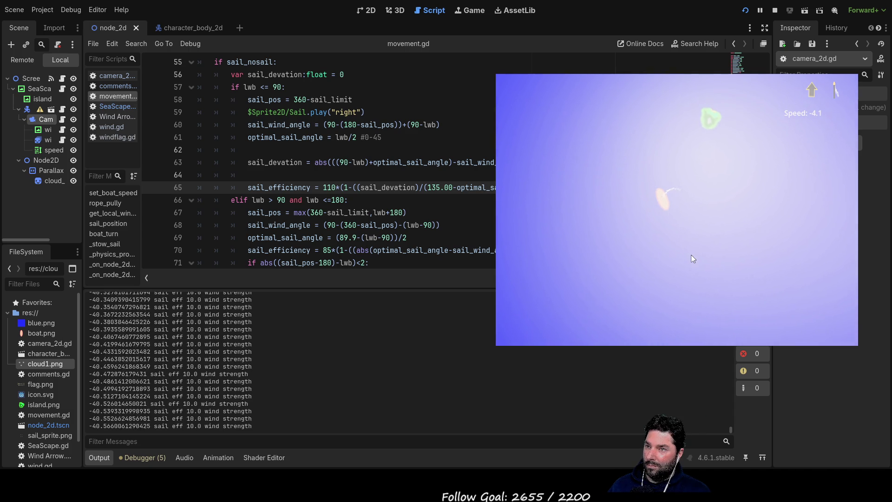
{"action": "key", "text": "s"}
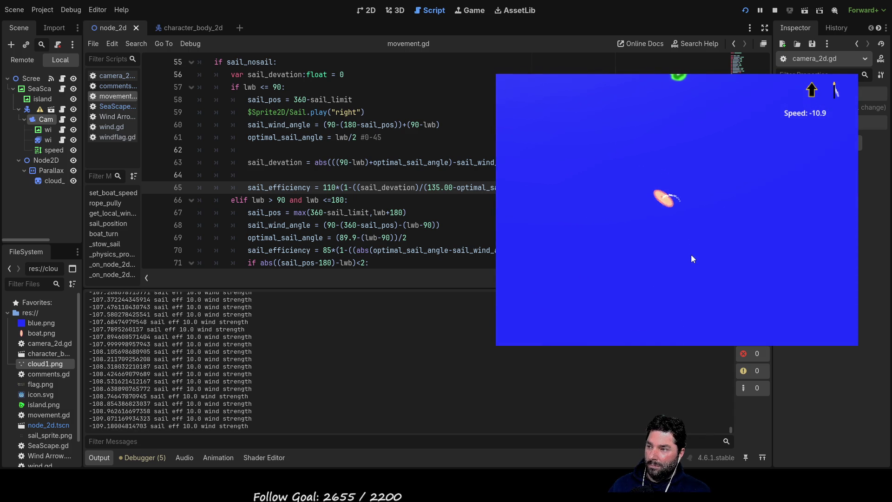
{"action": "key", "text": "Down"}
{"action": "key", "text": "Down"}
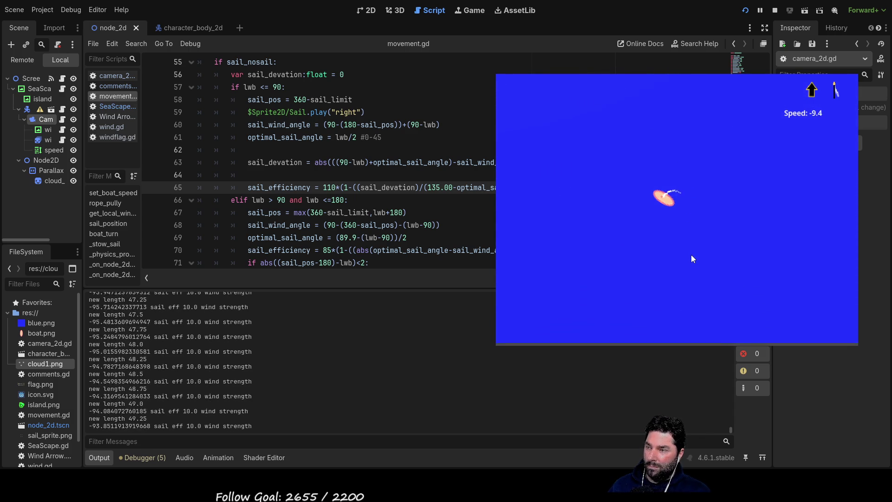
{"action": "key", "text": "Down"}
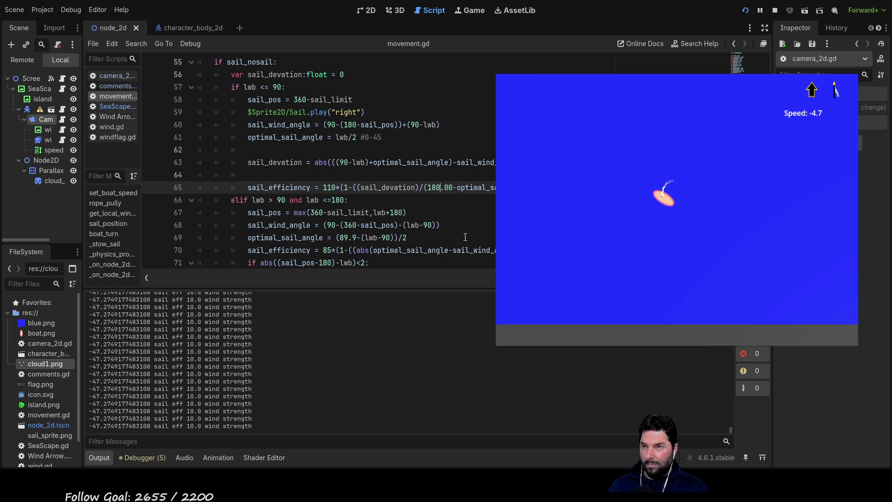
{"action": "key", "text": "Up"}
Step: Leave line 65's divisor as plain 180, save and relaunch with F5, then swing the sail left
{"action": "key", "text": "Down"}
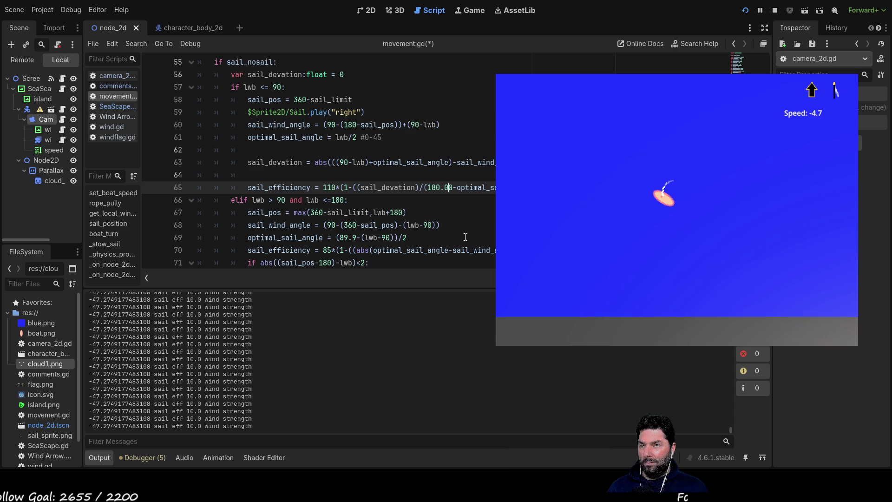
{"action": "key", "text": "Up"}
{"action": "key", "text": "Up"}
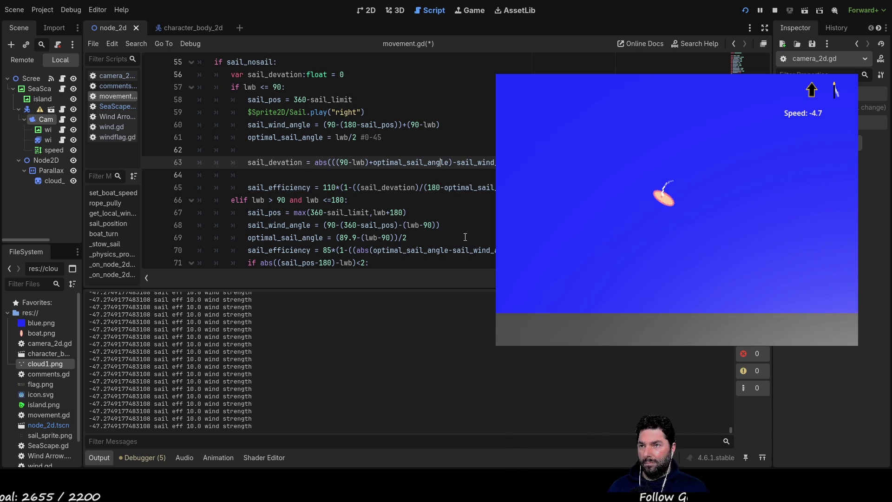
{"action": "key", "text": "Down"}
{"action": "key", "text": "Down"}
{"action": "key", "text": "Up"}
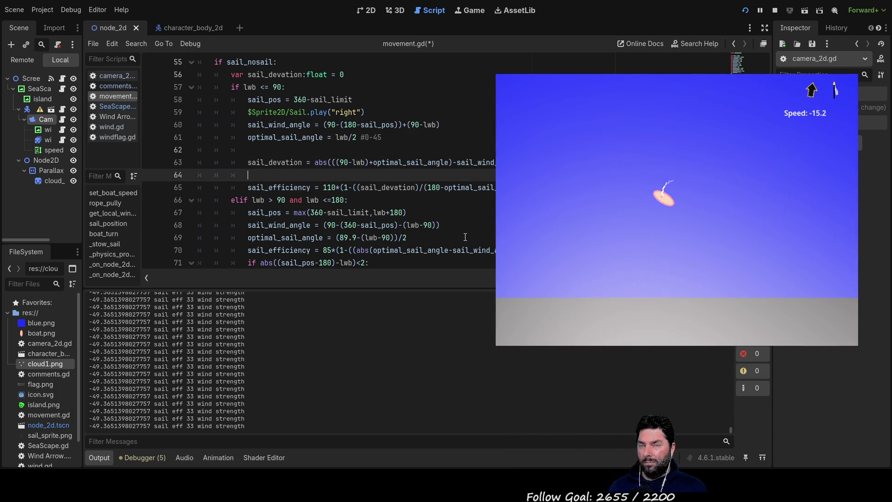
{"action": "key", "text": "F5"}
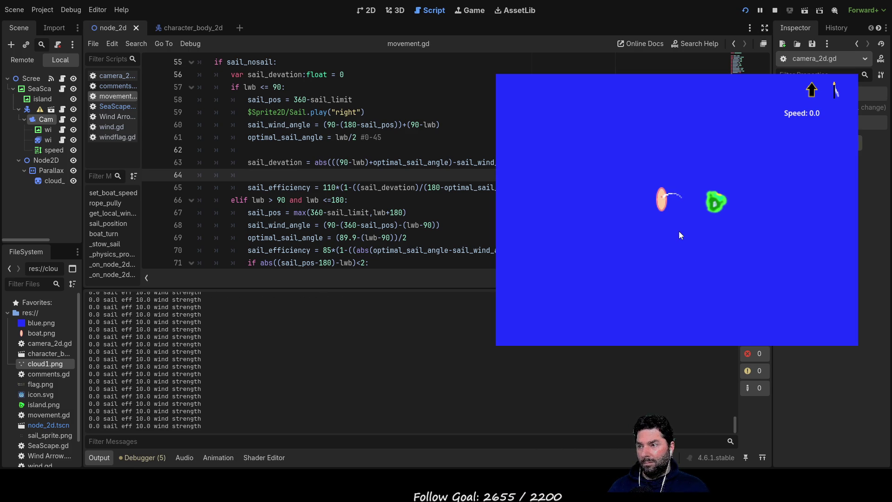
{"action": "key", "text": "Left"}
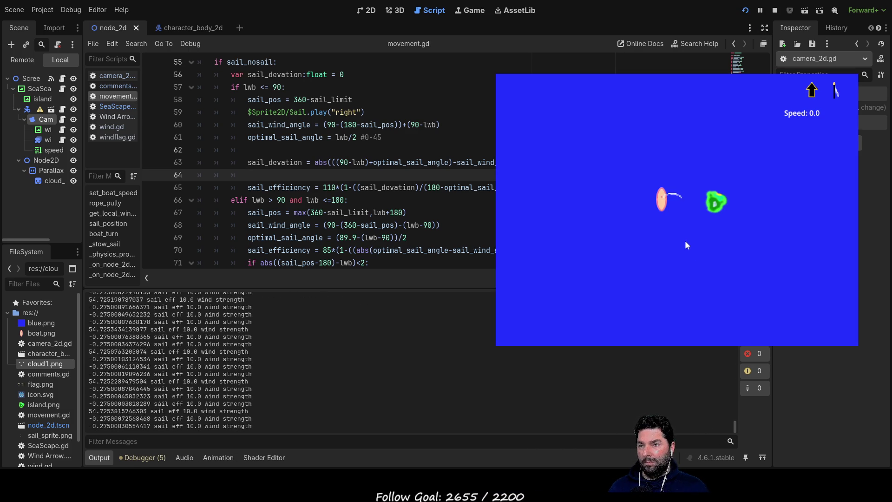
Step: Swing the sail right, then pull in and let out the rope while watching the efficiency log
{"action": "key", "text": "Right"}
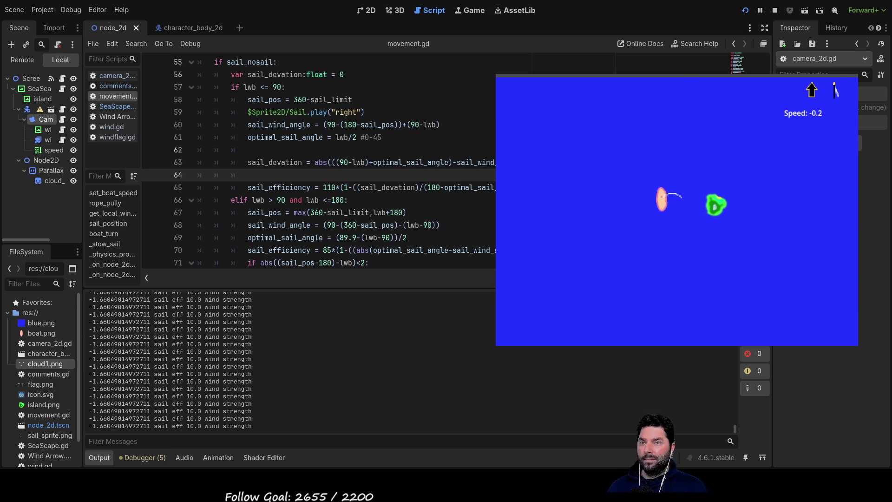
{"action": "left_click", "coordinate": [440, 124]}
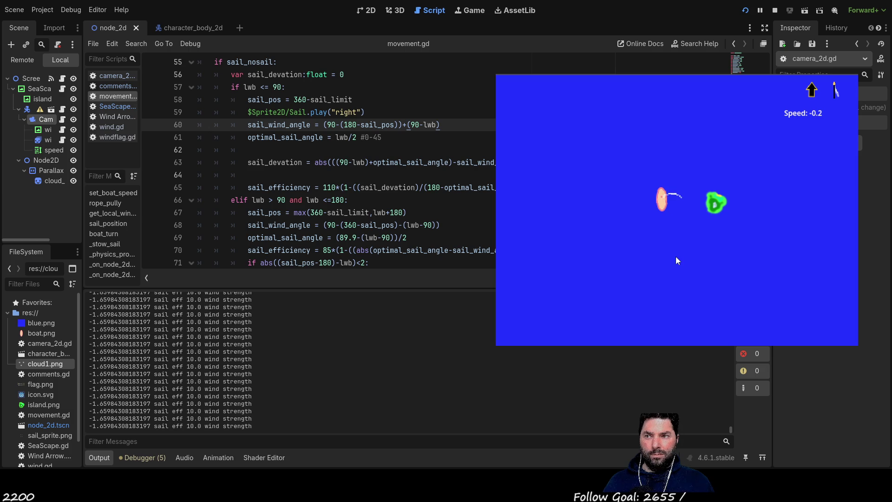
{"action": "key", "text": "Down"}
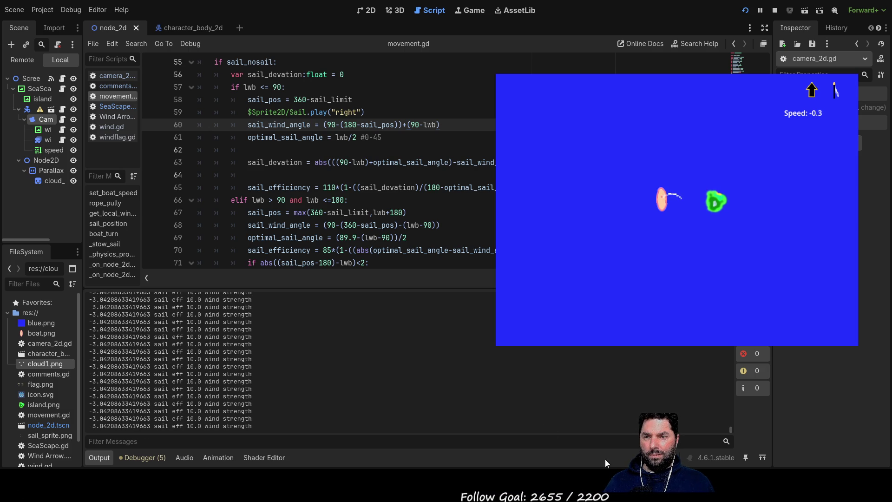
{"action": "key", "text": "Down"}
{"action": "key", "text": "Down"}
{"action": "key", "text": "Down"}
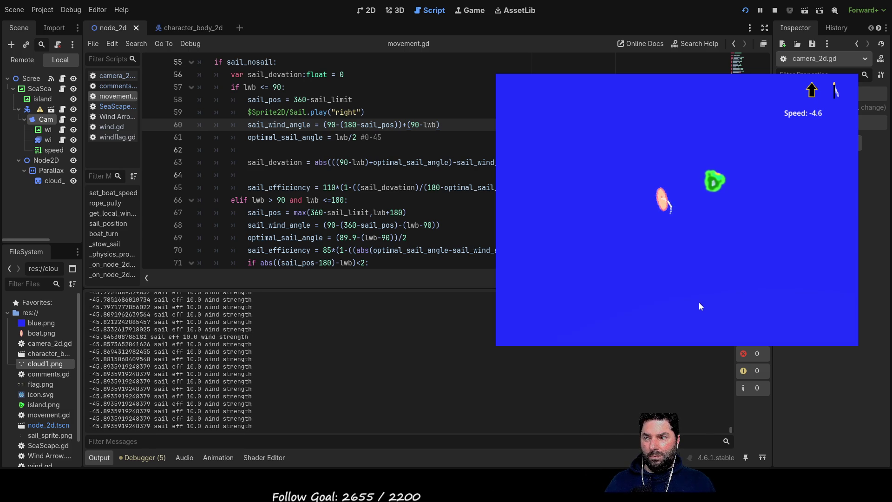
{"action": "key", "text": "Up"}
{"action": "key", "text": "Up"}
{"action": "key", "text": "Up"}
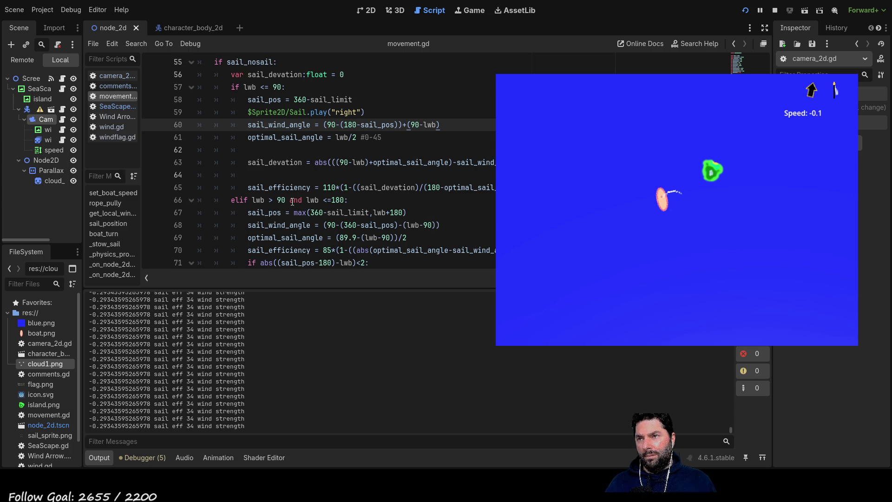
Step: Select 180 on line 65, then repeatedly shorten and lengthen the rope and steer left
{"action": "double_click", "coordinate": [434, 187]}
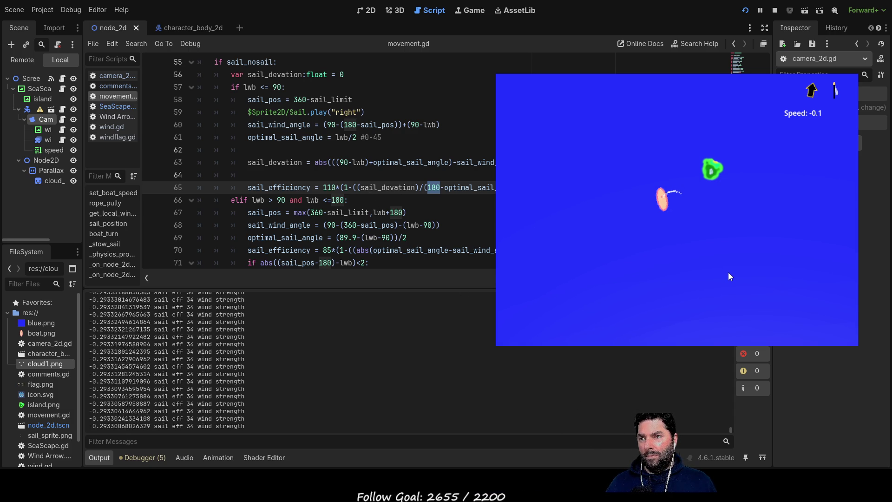
{"action": "key", "text": "Down"}
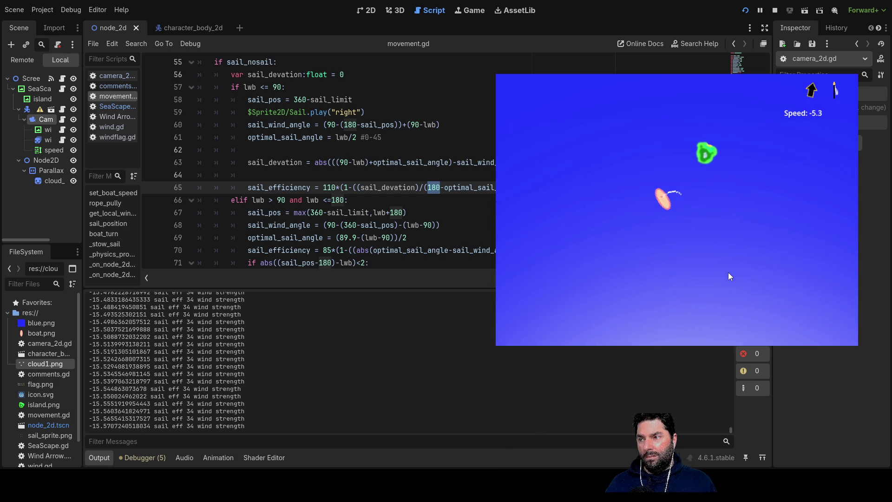
{"action": "key", "text": "Down"}
{"action": "key", "text": "Down"}
{"action": "key", "text": "Down"}
{"action": "key", "text": "Down"}
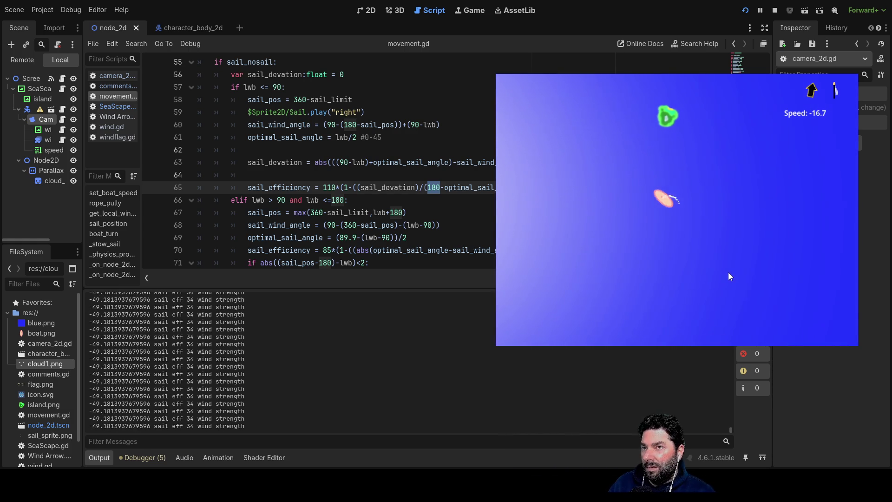
{"action": "key", "text": "Down"}
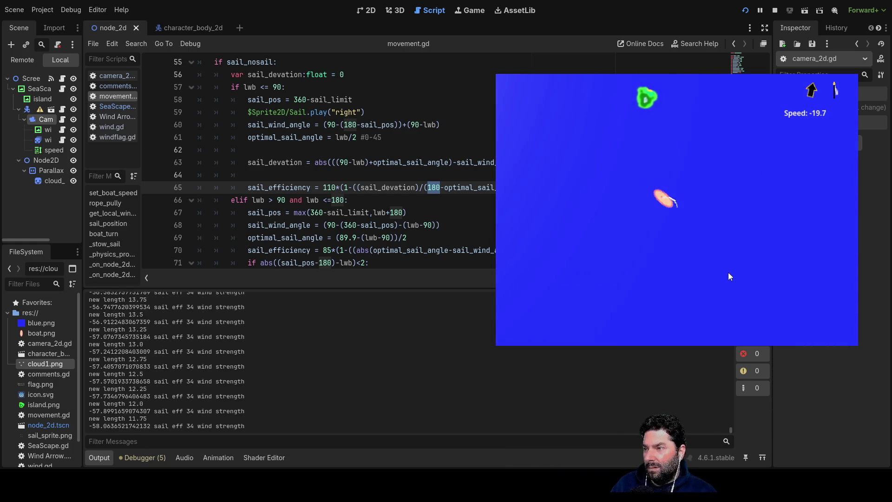
{"action": "key", "text": "Up"}
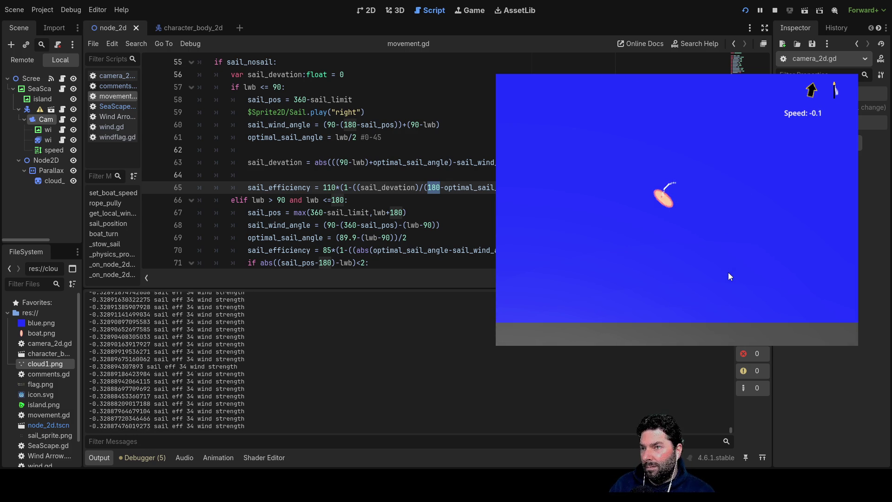
{"action": "key", "text": "Down"}
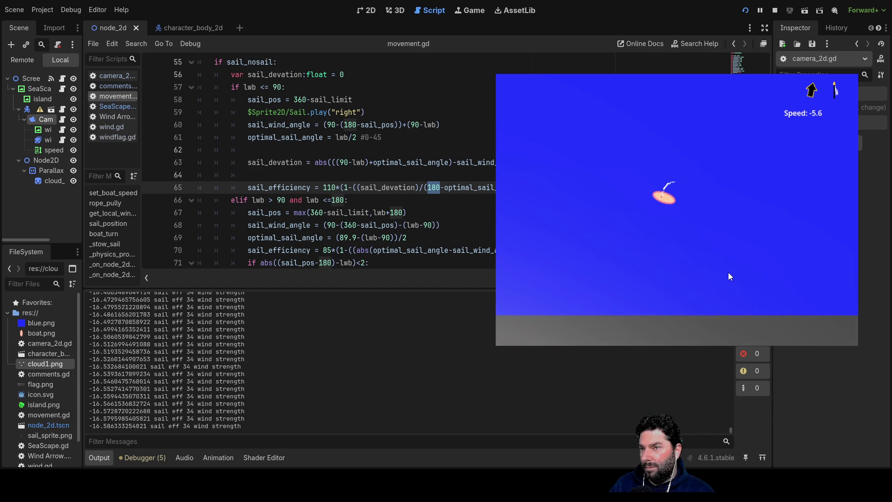
{"action": "key", "text": "Left"}
{"action": "key", "text": "Up"}
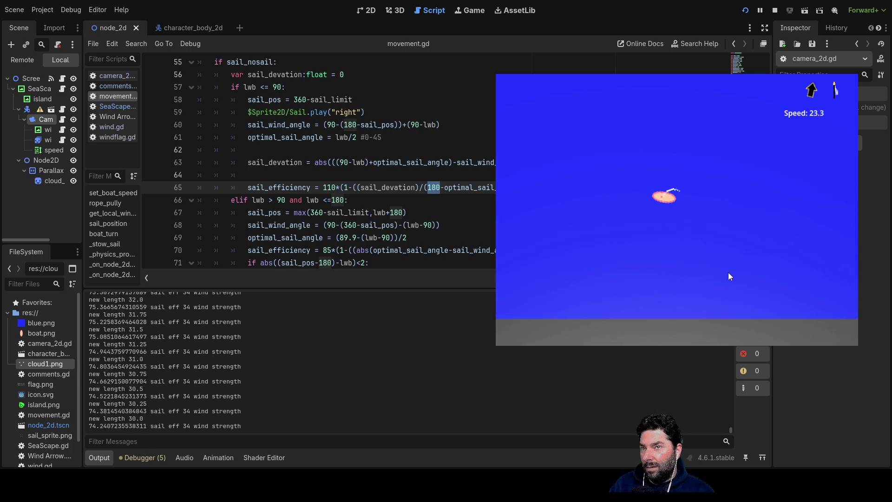
{"action": "key", "text": "Down"}
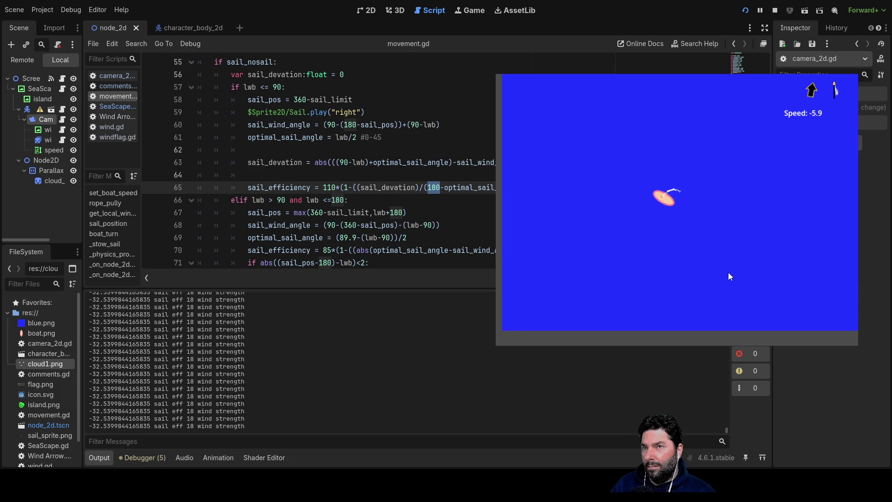
Step: Let the rope out and shorten it once more, then stop the game with F8
{"action": "key", "text": "Up"}
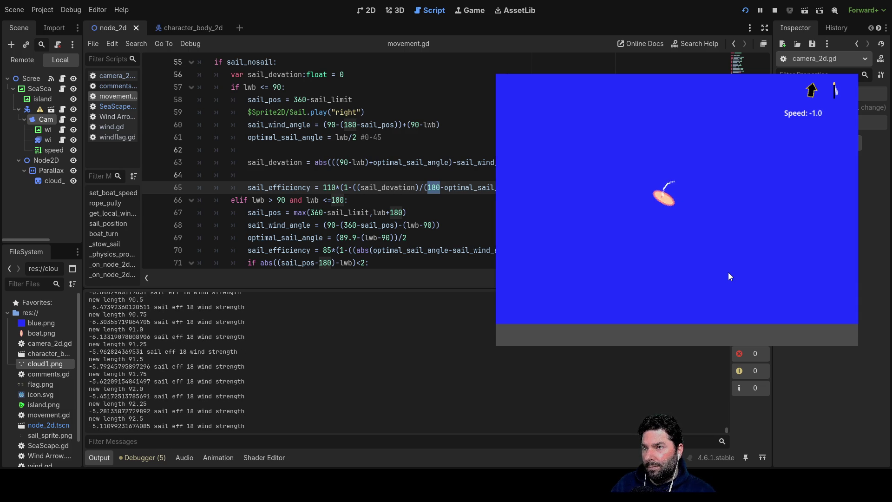
{"action": "key", "text": "Down"}
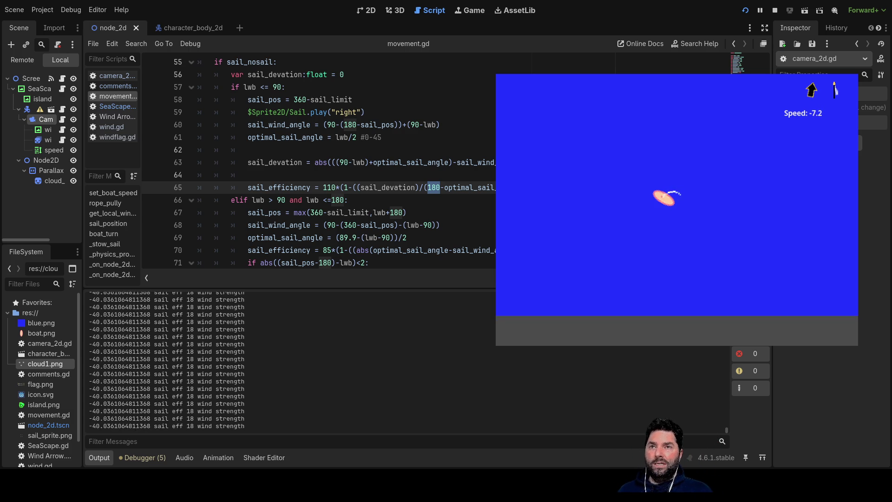
{"action": "key", "text": "F8"}
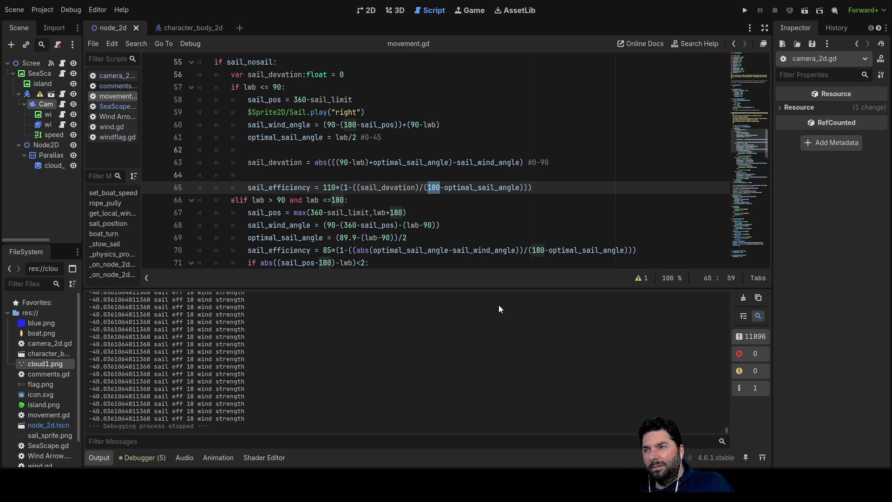
{"action": "left_click", "coordinate": [282, 164]}
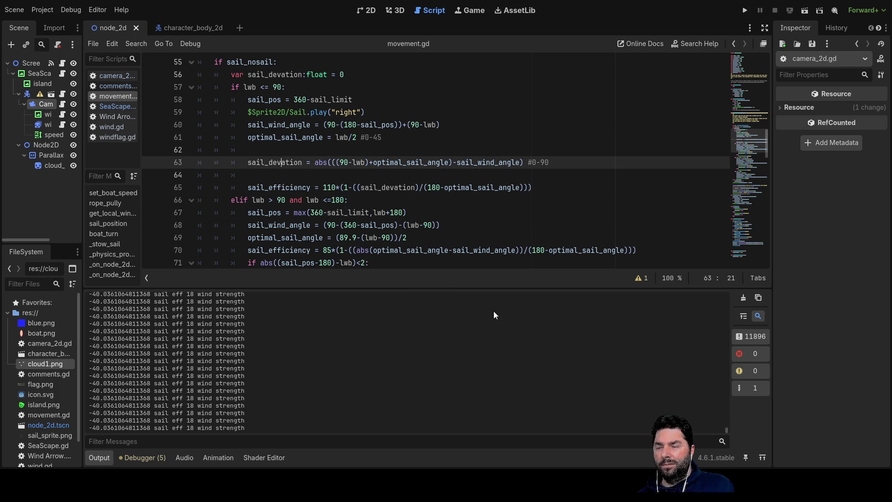
{"action": "left_click", "coordinate": [438, 187]}
{"action": "double_click", "coordinate": [466, 187]}
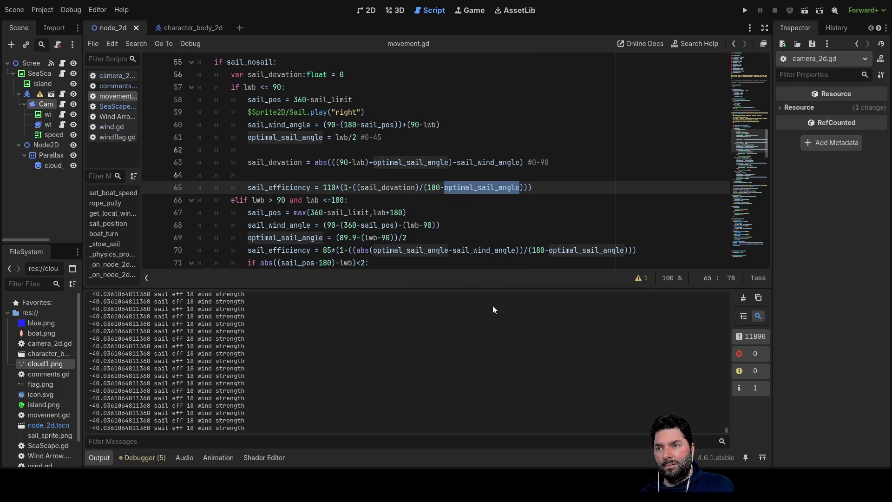
{"action": "key", "text": "ctrl+Left"}
{"action": "key", "text": "ctrl+Left"}
{"action": "key", "text": "ctrl+shift+Right"}
{"action": "left_click", "coordinate": [745, 10]}
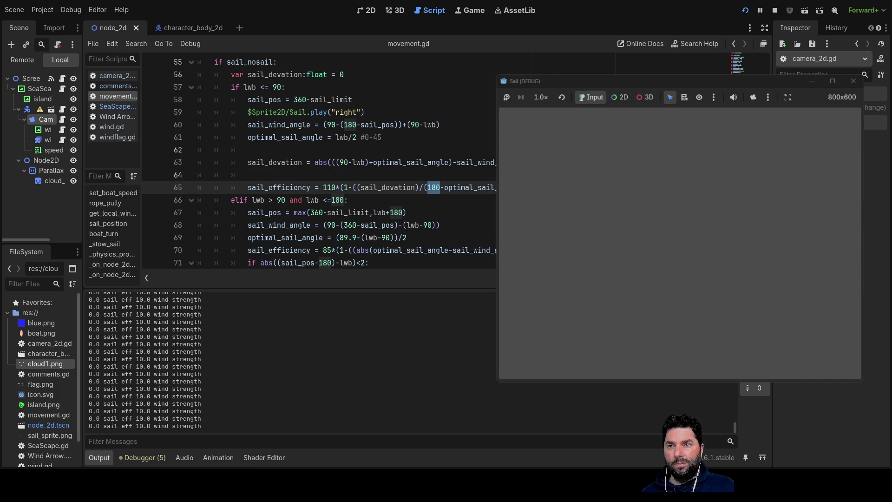
{"action": "key", "text": "F8"}
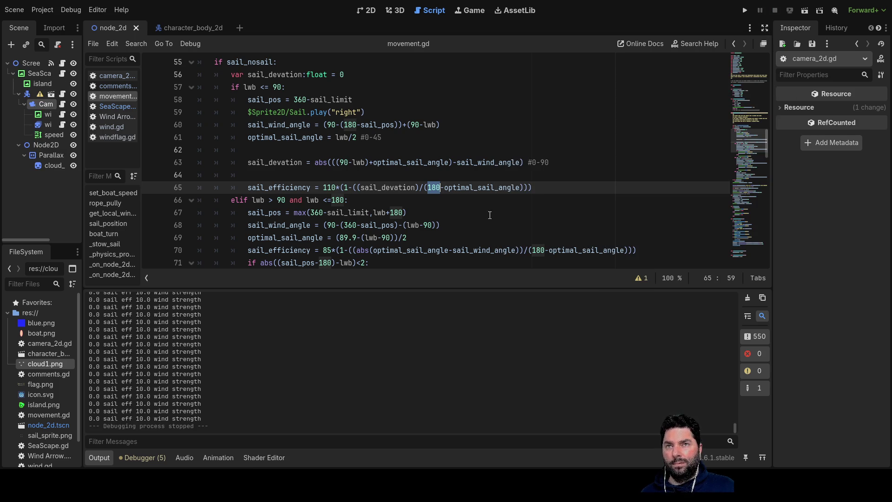
{"action": "left_click", "coordinate": [440, 225]}
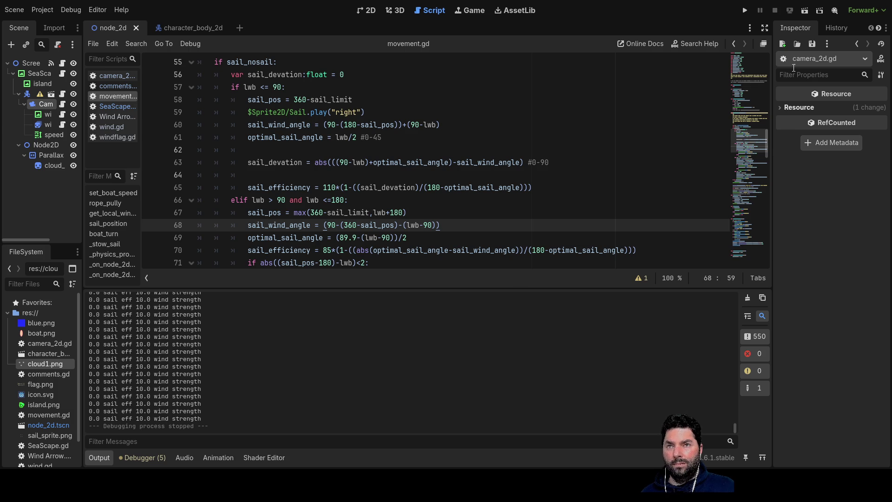
{"action": "left_click", "coordinate": [744, 11]}
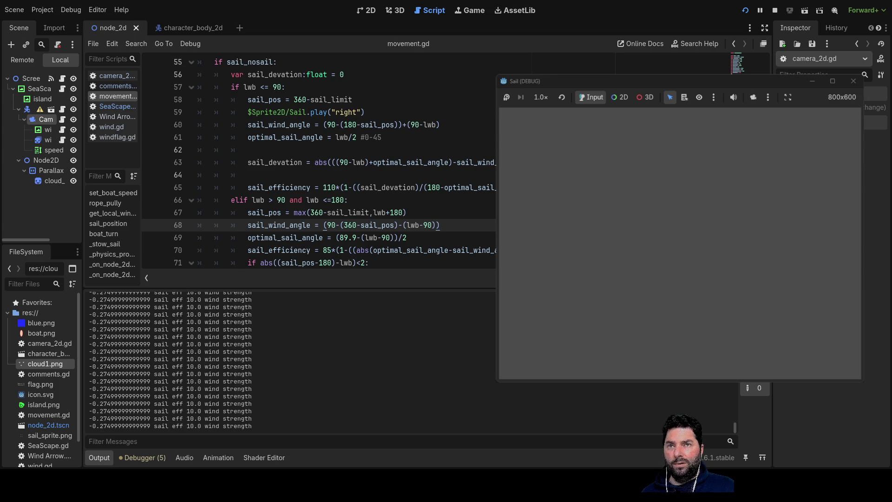
{"action": "left_click", "coordinate": [775, 10]}
{"action": "left_click", "coordinate": [315, 163]}
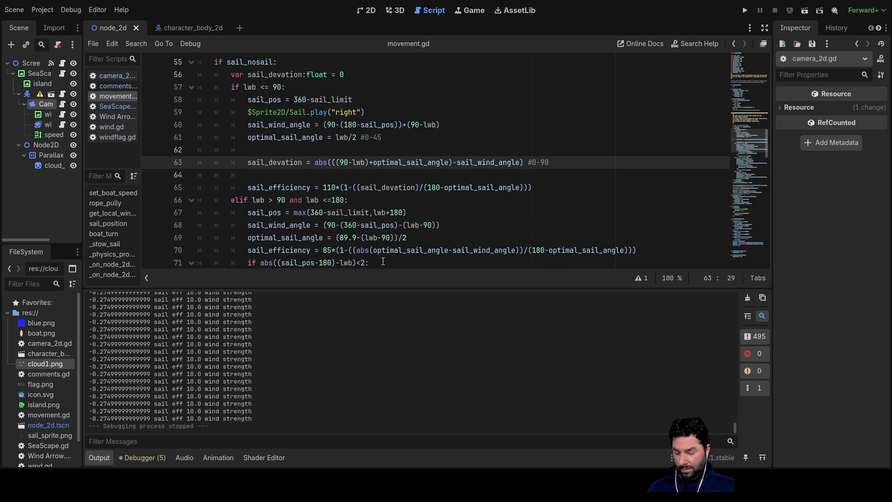
Step: Try appending .00 to line 65's 180, then revert it to plain 180
{"action": "left_click", "coordinate": [453, 187]}
{"action": "type", "text": ".00"}
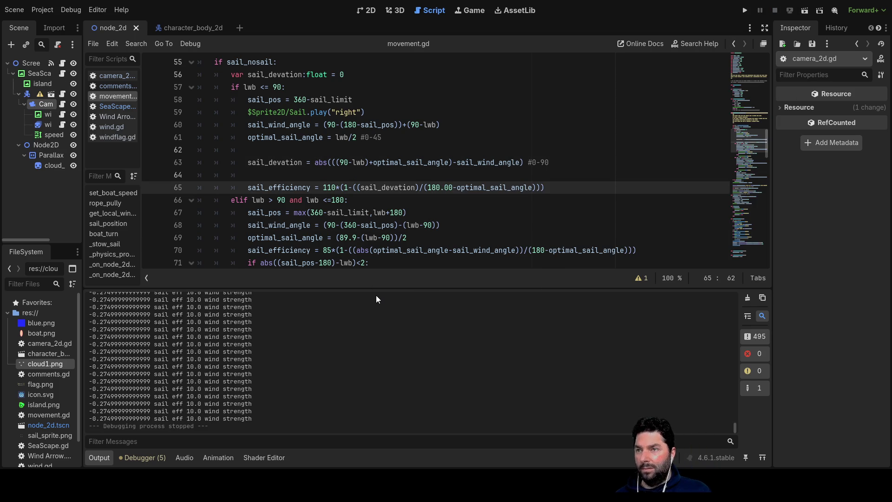
{"action": "key", "text": "BackSpace"}
{"action": "key", "text": "BackSpace"}
{"action": "key", "text": "BackSpace"}
{"action": "type", "text": "0"}
{"action": "key", "text": "ctrl+z"}
{"action": "key", "text": "ctrl+z"}
{"action": "key", "text": "ctrl+z"}
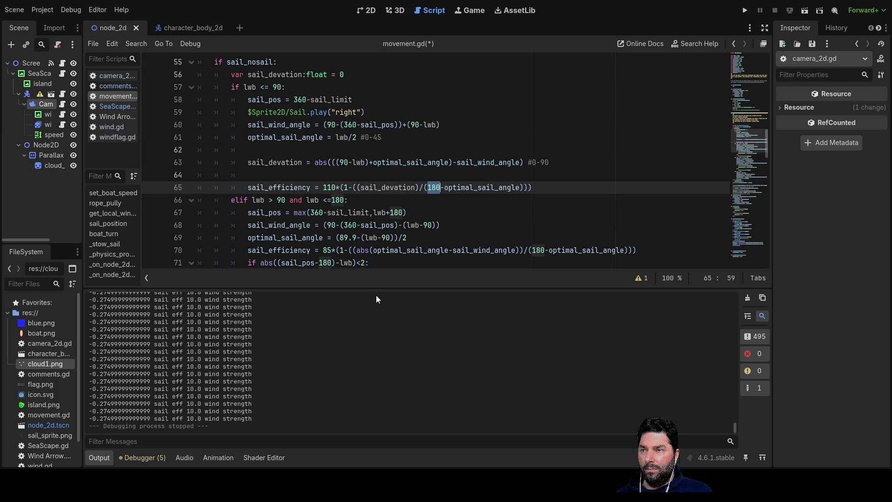
Step: Step back and forth through the edit history to recover the max(...*2,1) clamp on line 60
{"action": "key", "text": "ctrl+z"}
{"action": "key", "text": "ctrl+z"}
{"action": "key", "text": "ctrl+z"}
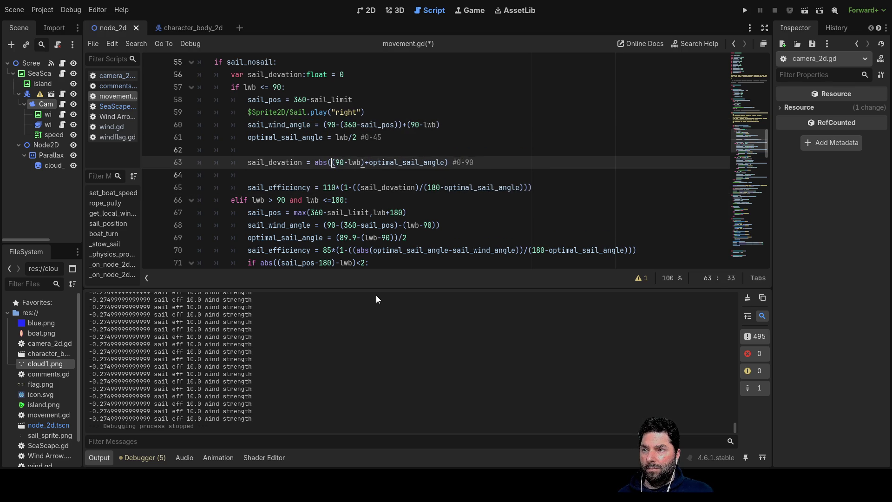
{"action": "key", "text": "ctrl+z"}
{"action": "key", "text": "ctrl+z"}
{"action": "key", "text": "ctrl+z"}
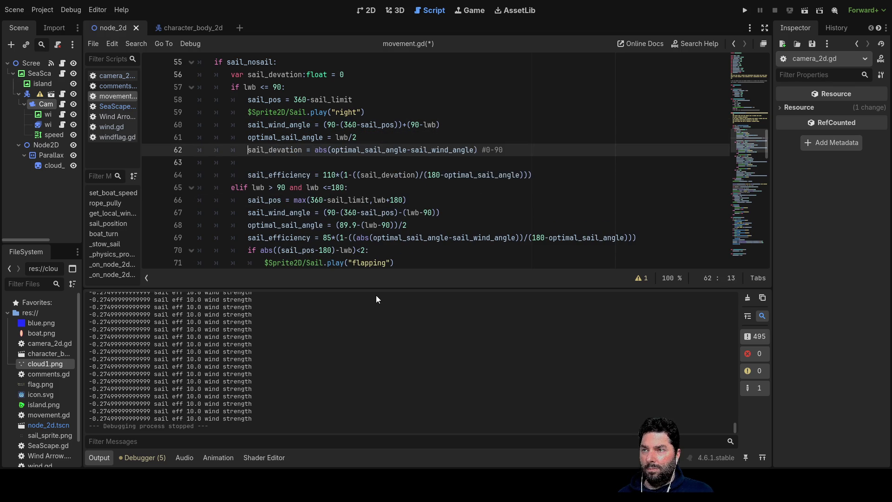
{"action": "key", "text": "ctrl+z"}
{"action": "key", "text": "ctrl+z"}
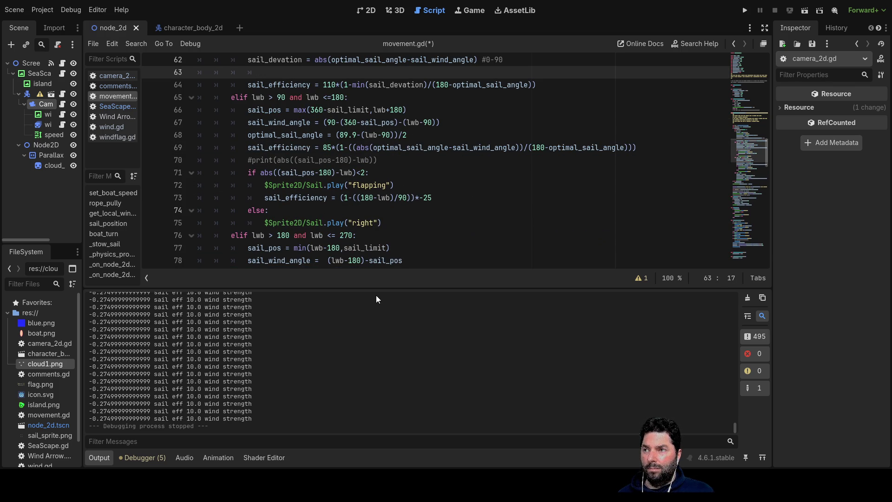
{"action": "key", "text": "ctrl+z"}
{"action": "key", "text": "ctrl+z"}
{"action": "key", "text": "ctrl+z"}
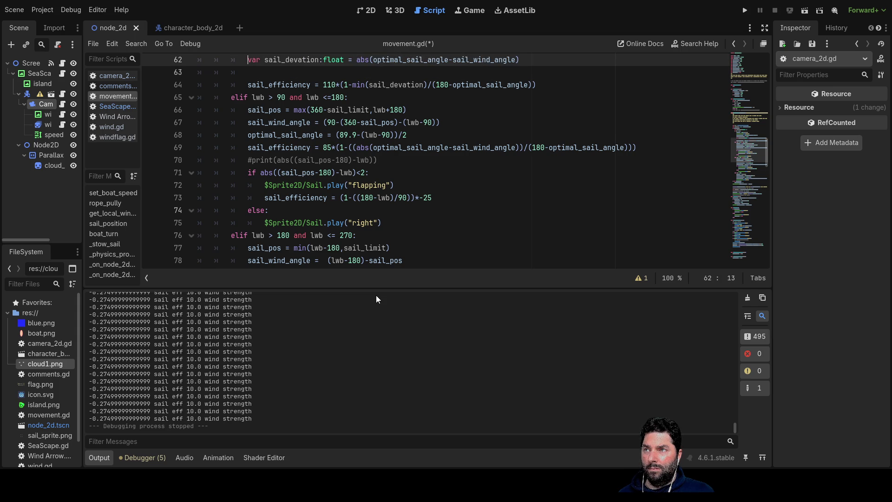
{"action": "key", "text": "ctrl+z"}
{"action": "key", "text": "ctrl+z"}
{"action": "key", "text": "ctrl+z"}
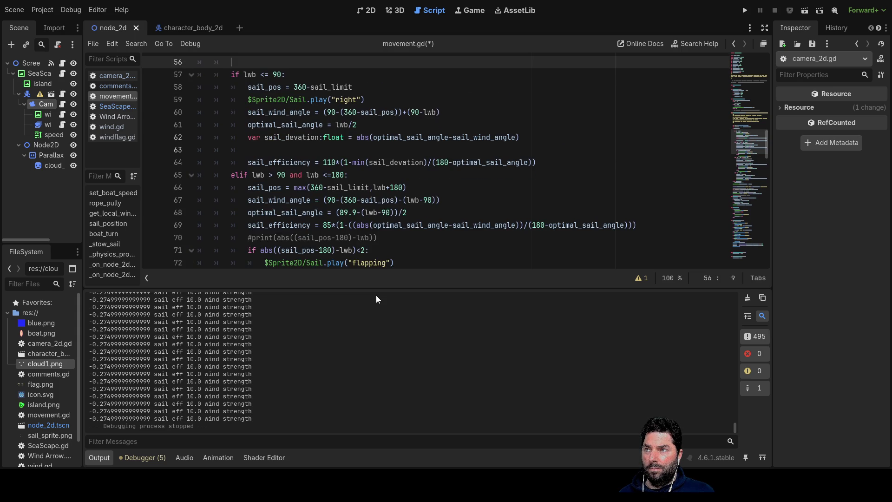
{"action": "key", "text": "ctrl+z"}
{"action": "key", "text": "ctrl+z"}
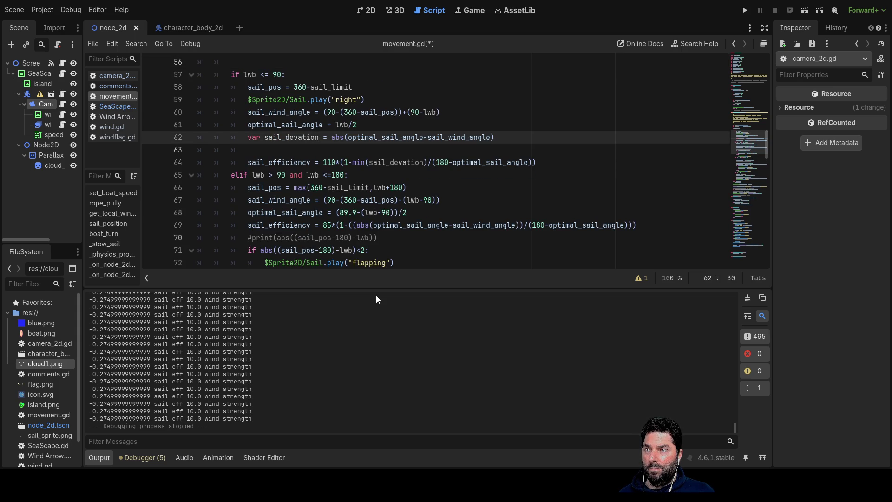
{"action": "key", "text": "ctrl+z"}
{"action": "key", "text": "ctrl+z"}
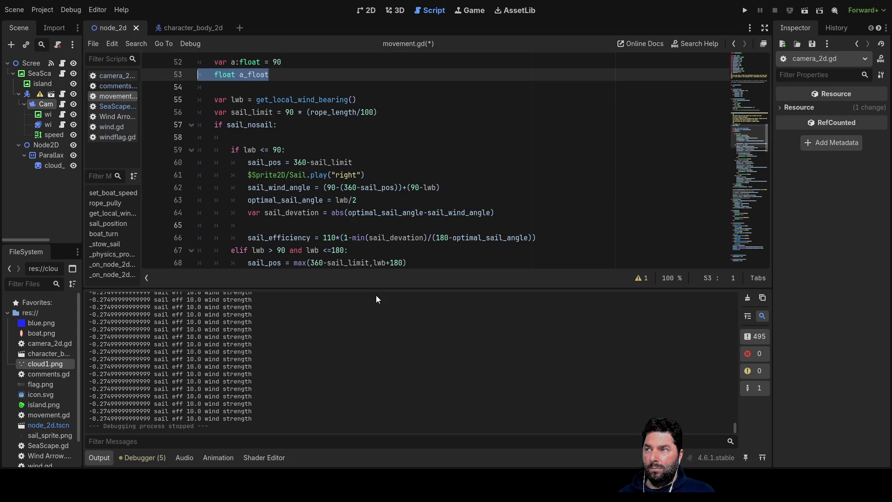
{"action": "key", "text": "ctrl+z"}
{"action": "key", "text": "ctrl+z"}
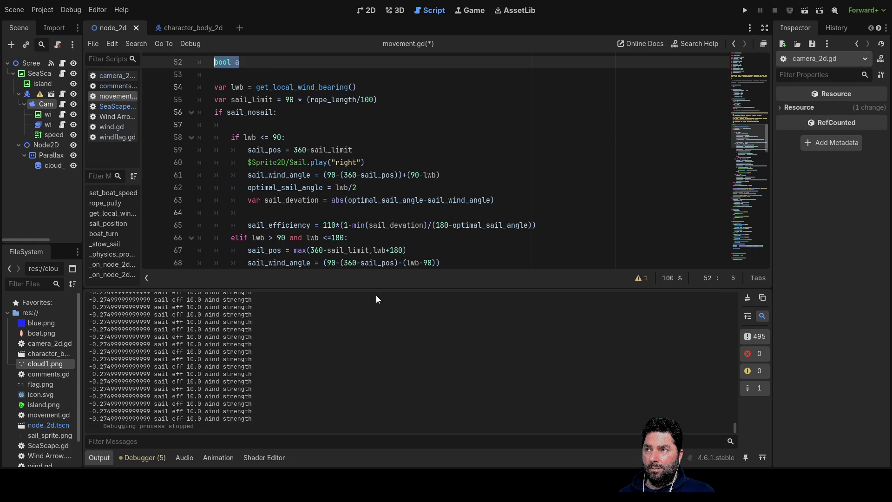
{"action": "key", "text": "ctrl+z"}
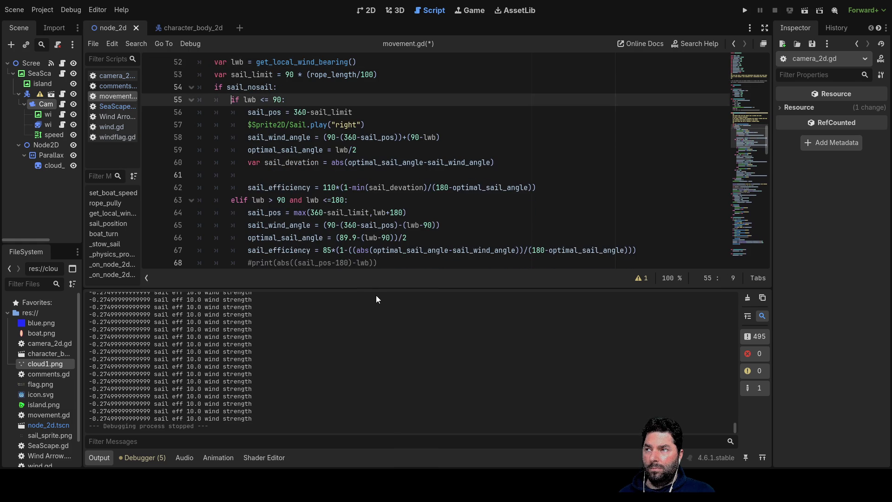
{"action": "key", "text": "ctrl+z"}
{"action": "key", "text": "ctrl+z"}
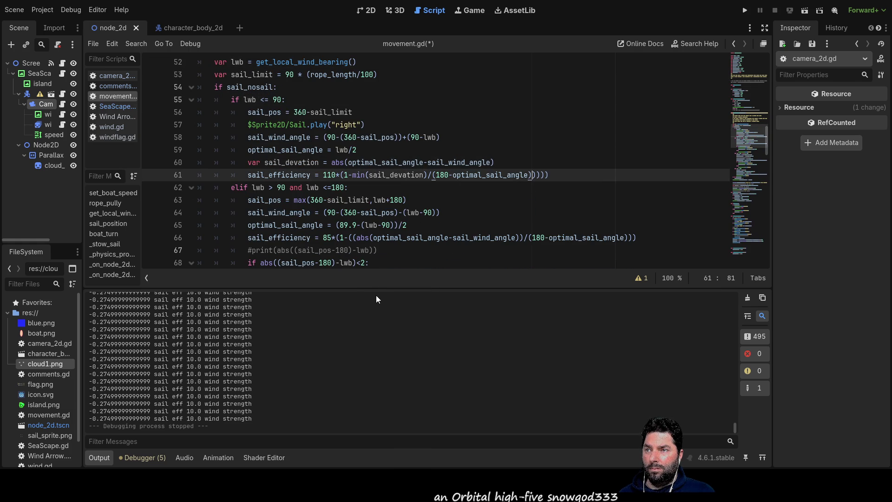
{"action": "key", "text": "ctrl+z"}
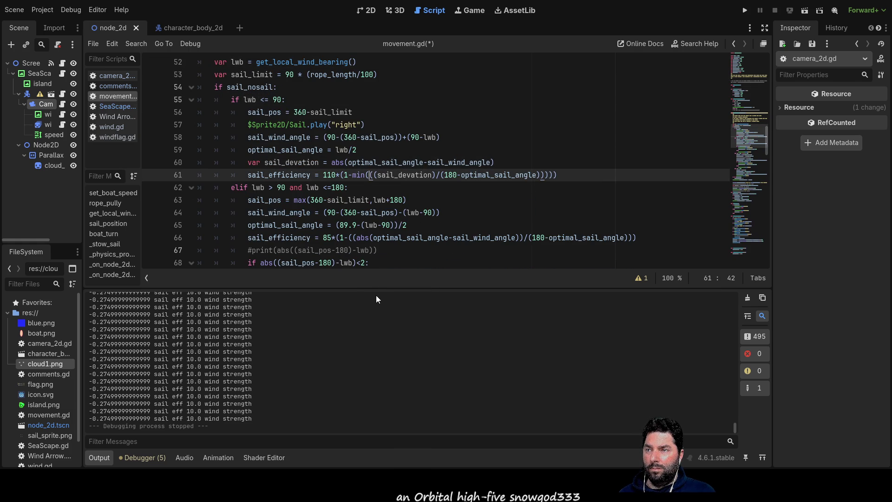
{"action": "key", "text": "ctrl+z"}
{"action": "key", "text": "ctrl+z"}
{"action": "key", "text": "ctrl+z"}
{"action": "key", "text": "ctrl+z"}
{"action": "key", "text": "ctrl+z"}
{"action": "key", "text": "ctrl+z"}
{"action": "key", "text": "ctrl+z"}
{"action": "key", "text": "ctrl+z"}
{"action": "key", "text": "ctrl+z"}
{"action": "key", "text": "ctrl+z"}
{"action": "key", "text": "ctrl+z"}
{"action": "key", "text": "ctrl+z"}
{"action": "key", "text": "ctrl+z"}
{"action": "key", "text": "ctrl+z"}
{"action": "key", "text": "ctrl+y"}
{"action": "key", "text": "ctrl+y"}
{"action": "key", "text": "ctrl+y"}
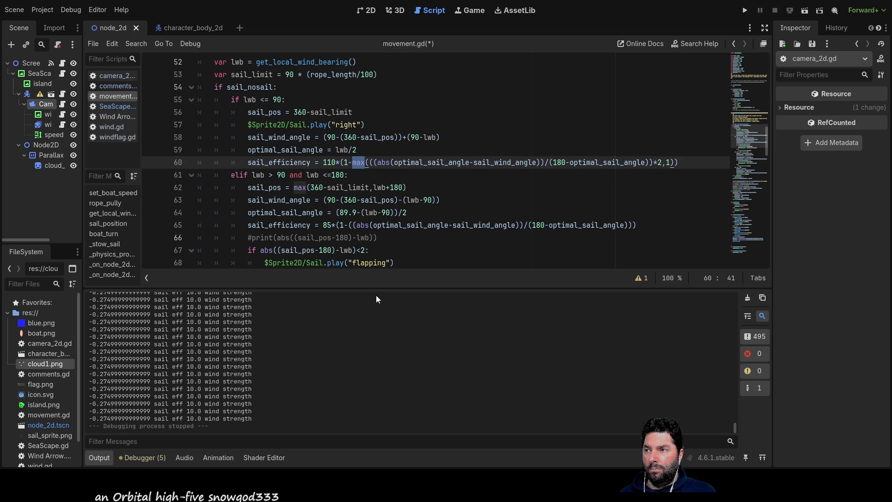
{"action": "key", "text": "ctrl+z"}
{"action": "key", "text": "ctrl+z"}
{"action": "key", "text": "ctrl+z"}
{"action": "key", "text": "ctrl+z"}
{"action": "key", "text": "ctrl+z"}
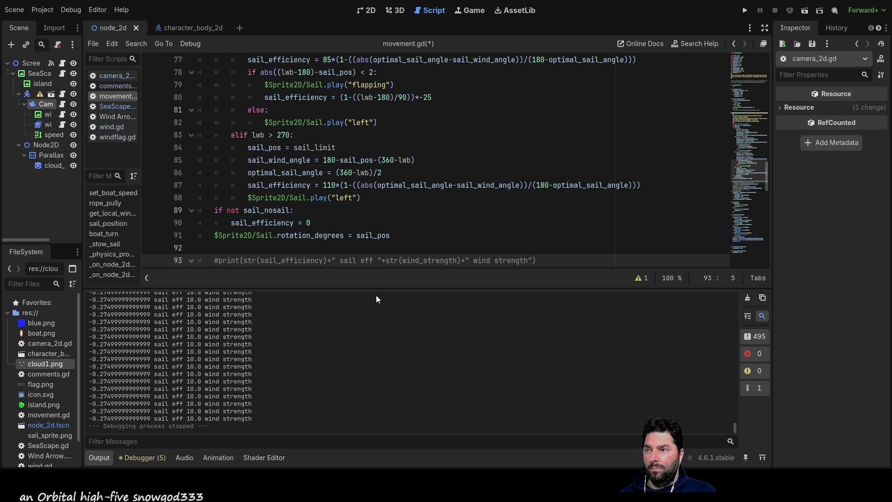
Step: Remove max and the trailing arguments from line 60, and delete its extra opening parenthesis
{"action": "key", "text": "ctrl+z"}
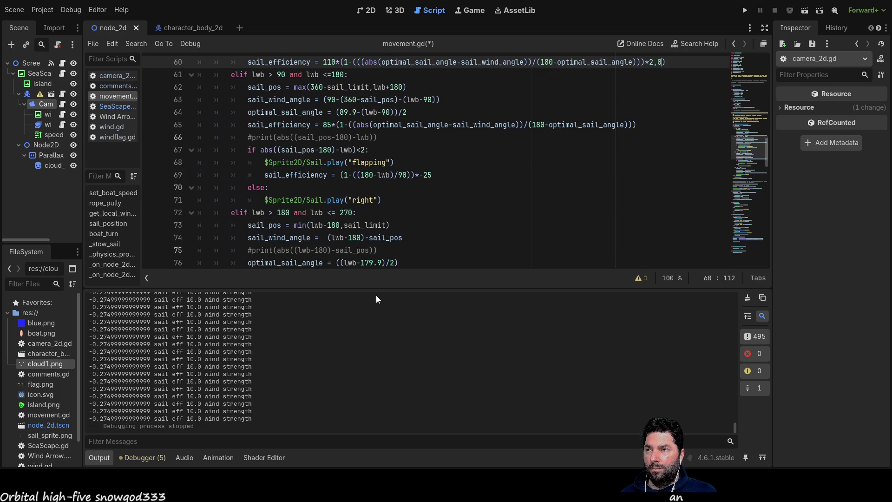
{"action": "key", "text": "ctrl+y"}
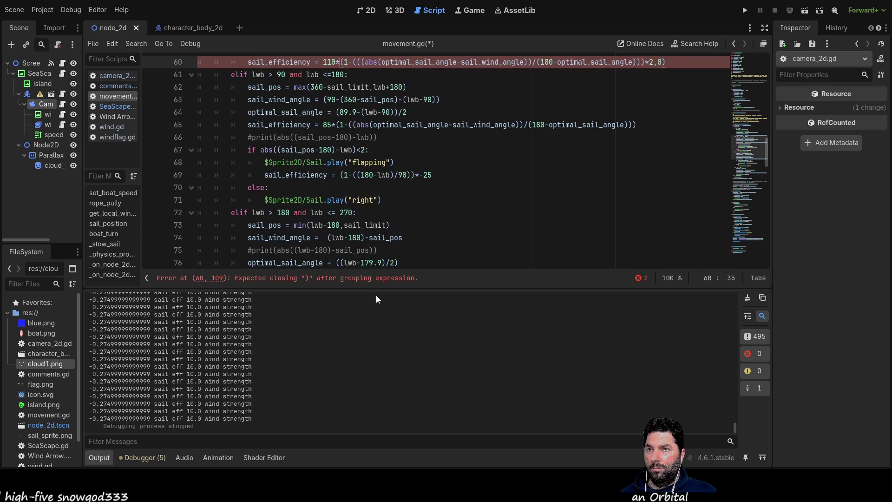
{"action": "key", "text": "ctrl+z"}
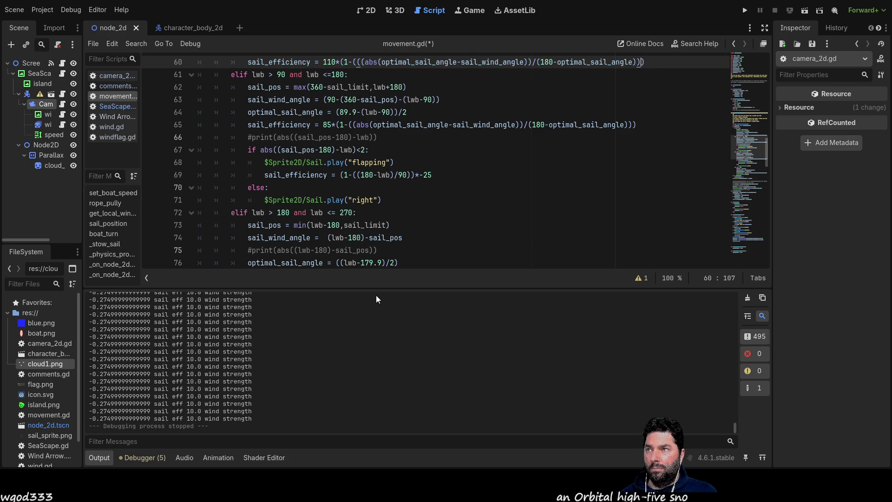
{"action": "scroll", "coordinate": [439, 256], "scroll_direction": "up", "scroll_amount": 3}
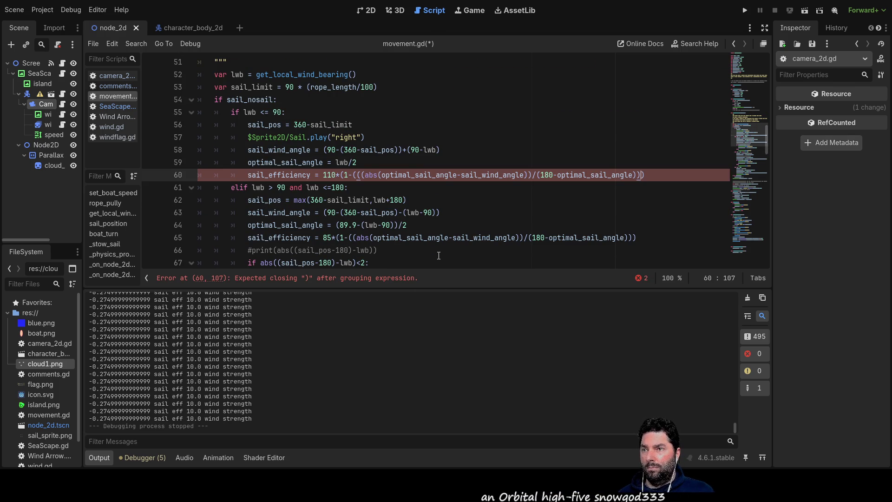
{"action": "key", "text": "ctrl+Left"}
{"action": "key", "text": "ctrl+Left"}
{"action": "key", "text": "ctrl+Left"}
{"action": "key", "text": "Delete"}
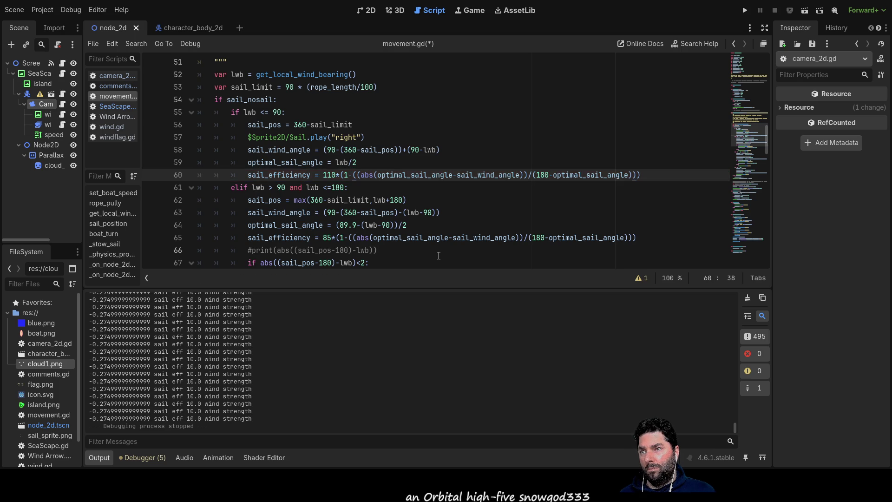
Step: Delete the stray parenthesis in line 69's formula, then save the script and run the game
{"action": "key", "text": "Down"}
{"action": "key", "text": "Down"}
{"action": "key", "text": "Down"}
{"action": "scroll", "coordinate": [437, 250], "scroll_direction": "up", "scroll_amount": 6}
{"action": "scroll", "coordinate": [436, 248], "scroll_direction": "up", "scroll_amount": 11}
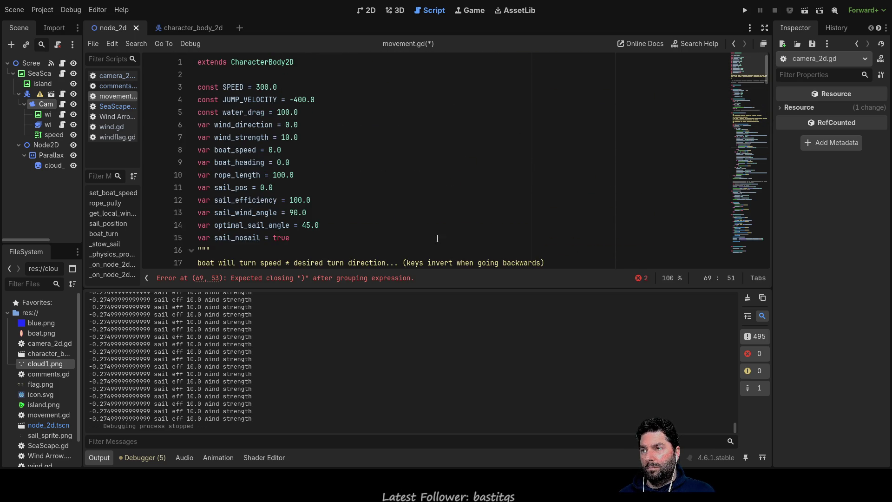
{"action": "scroll", "coordinate": [436, 243], "scroll_direction": "down", "scroll_amount": 20}
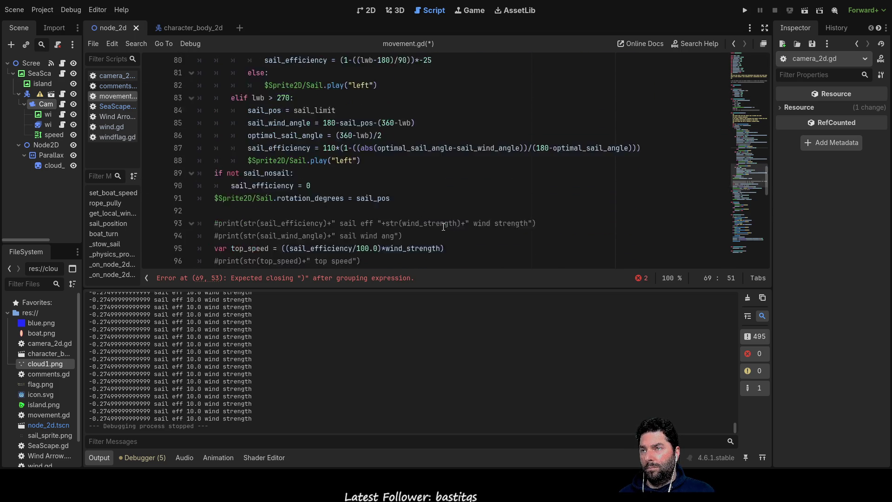
{"action": "scroll", "coordinate": [441, 225], "scroll_direction": "up", "scroll_amount": 10}
{"action": "scroll", "coordinate": [438, 222], "scroll_direction": "down", "scroll_amount": 4}
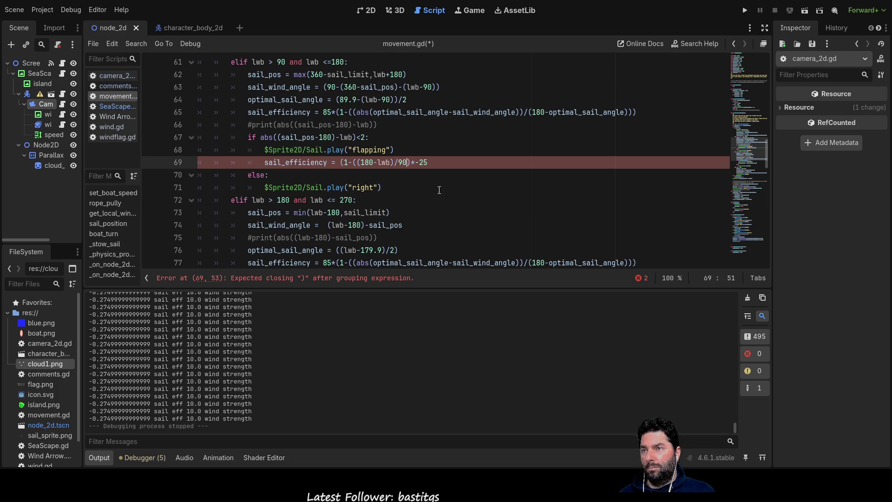
{"action": "key", "text": "Delete"}
{"action": "key", "text": "Left"}
{"action": "key", "text": "Left"}
{"action": "key", "text": "Left"}
{"action": "key", "text": "BackSpace"}
{"action": "key", "text": "BackSpace"}
{"action": "key", "text": "BackSpace"}
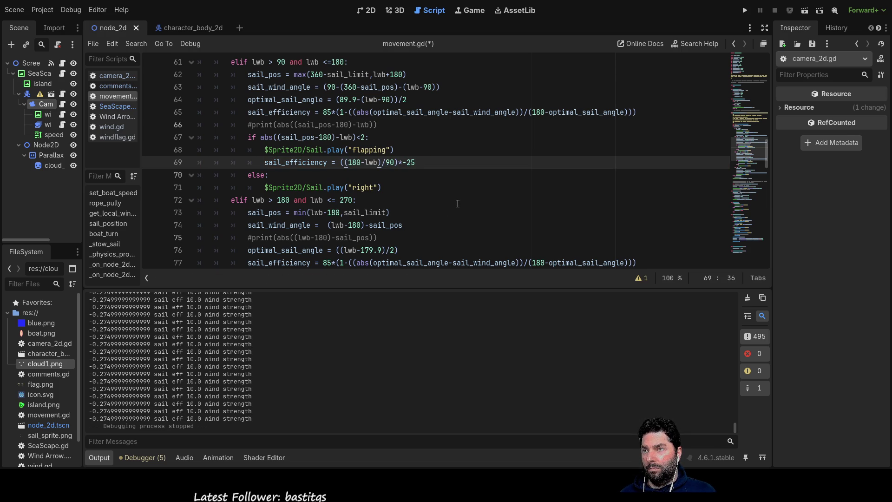
{"action": "scroll", "coordinate": [447, 228], "scroll_direction": "up", "scroll_amount": 20}
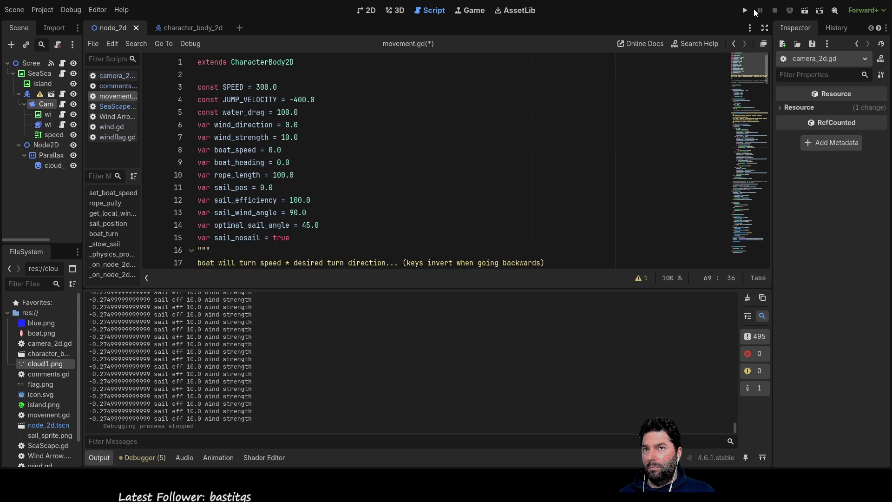
{"action": "left_click", "coordinate": [746, 11]}
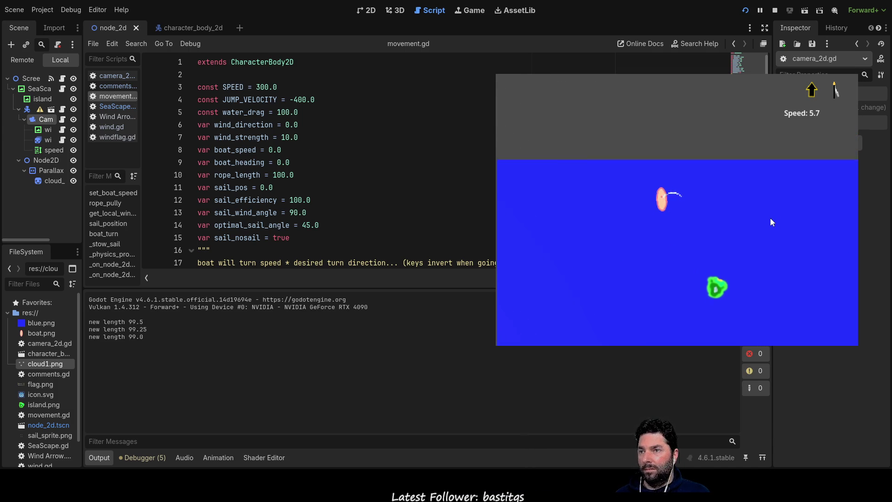
Step: Sail the boat, hauling the sail rope in with W and easing it out with S, steering with A
{"action": "key", "text": "w"}
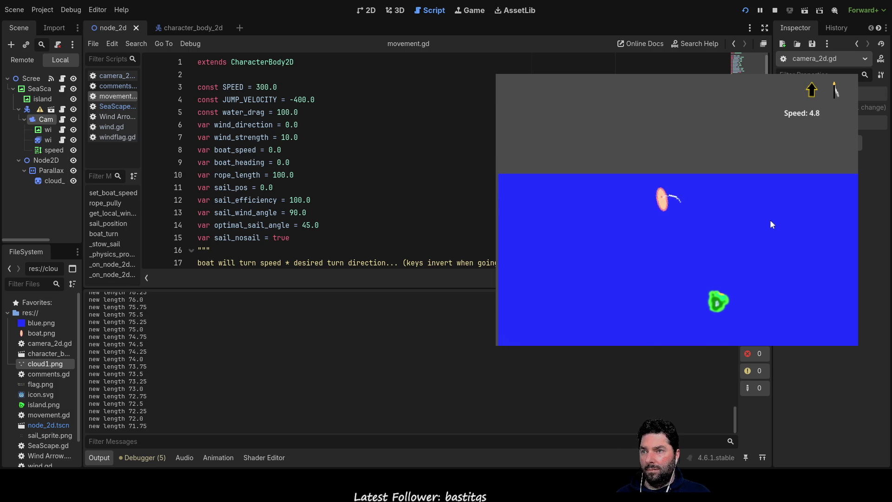
{"action": "key", "text": "w"}
{"action": "key", "text": "s"}
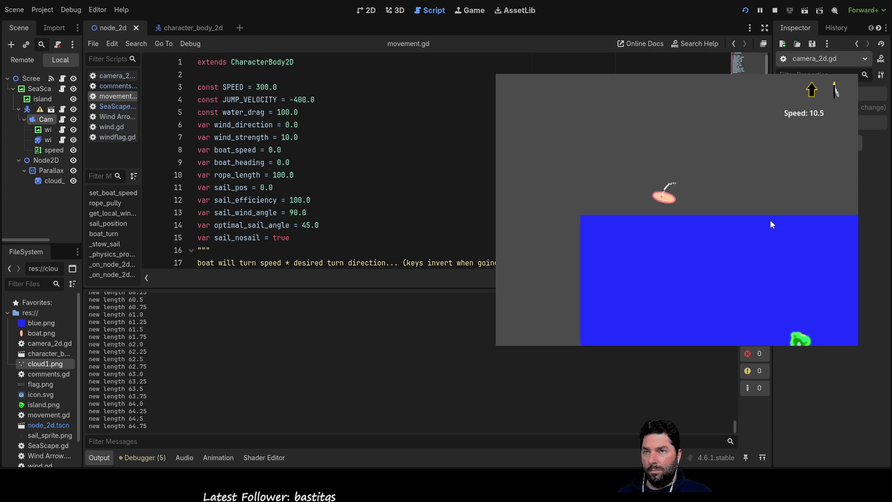
{"action": "key", "text": "w"}
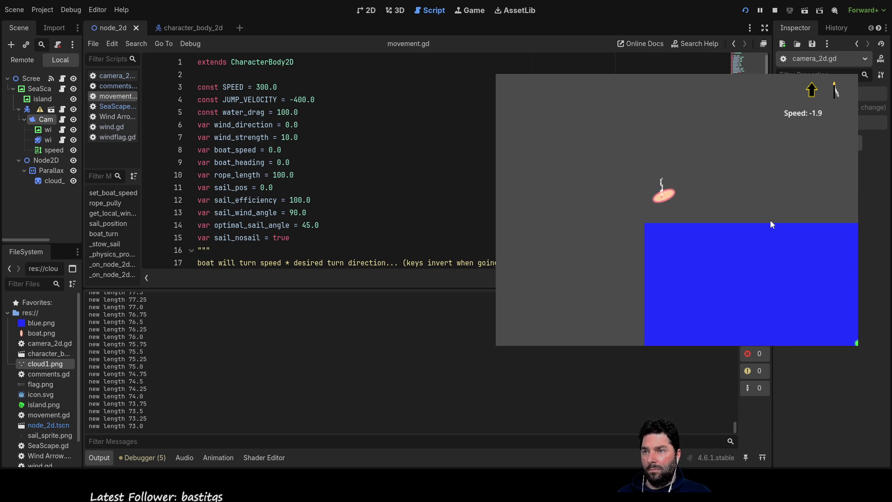
{"action": "key", "text": "w"}
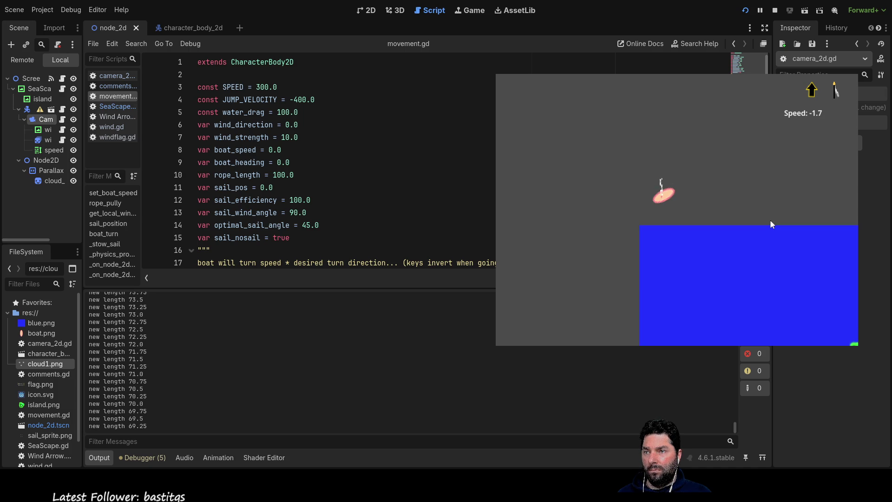
{"action": "key", "text": "a"}
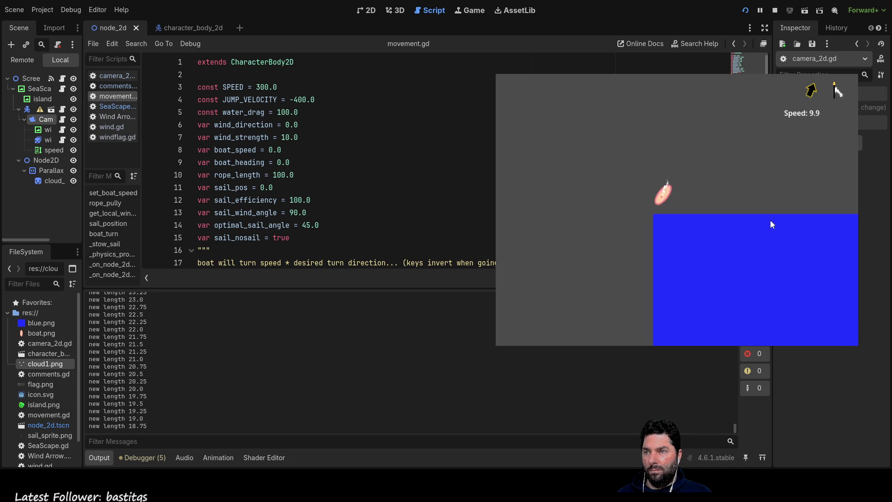
{"action": "key", "text": "s"}
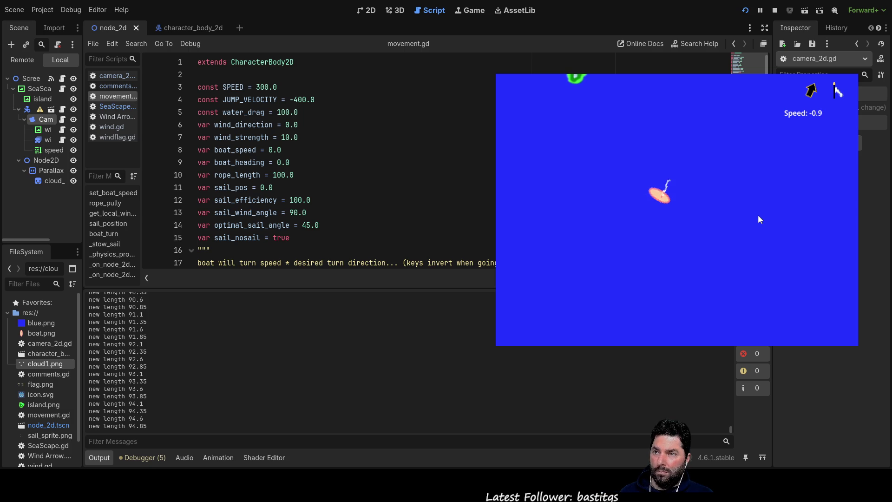
Step: Sail around the island with the arrow keys, steering and trimming the sail, then stop the game with F8
{"action": "key", "text": "Up"}
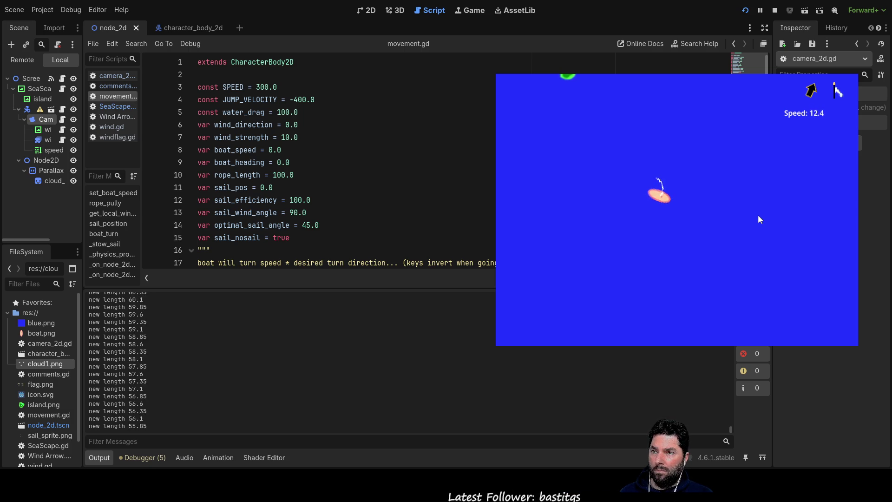
{"action": "key", "text": "Left"}
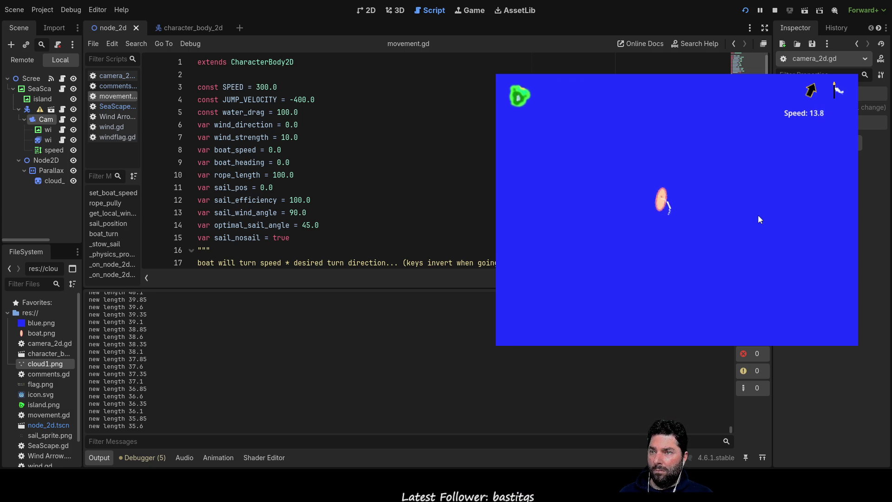
{"action": "key", "text": "Down"}
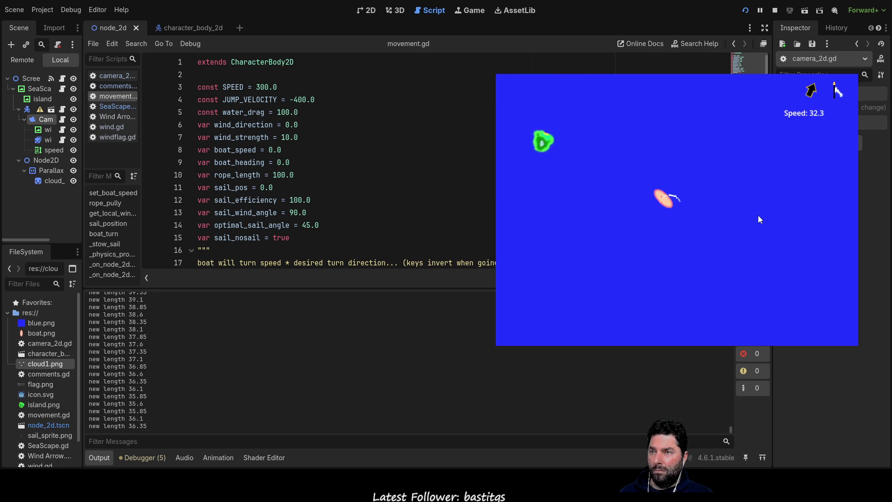
{"action": "key", "text": "Down"}
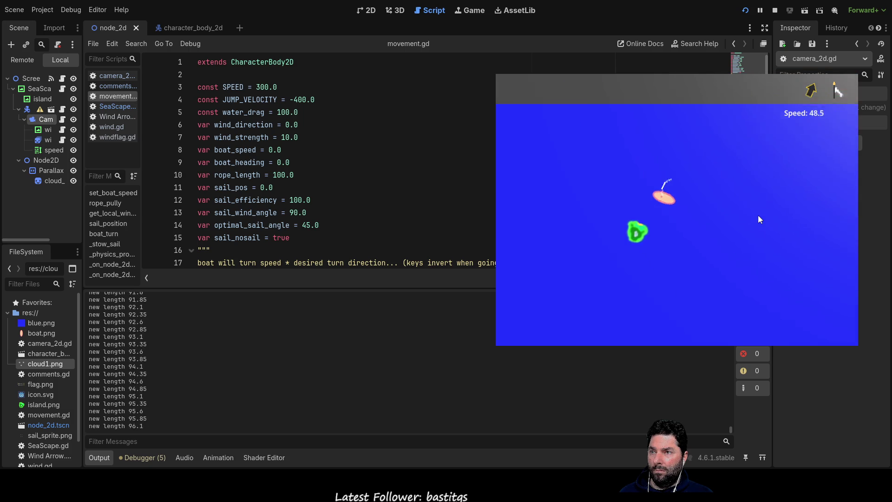
{"action": "key", "text": "Up"}
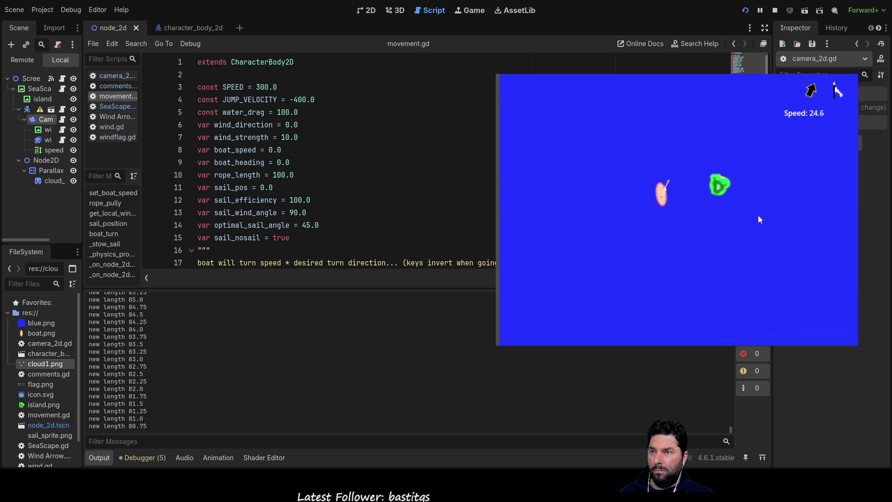
{"action": "key", "text": "Left"}
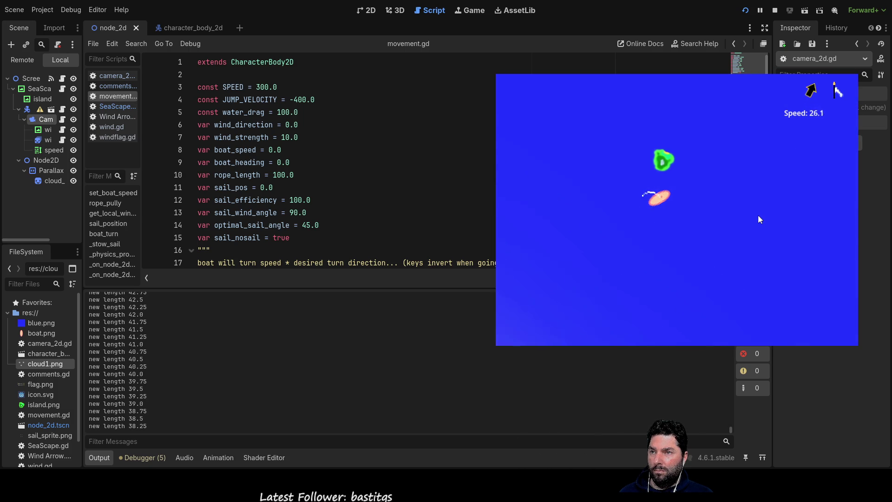
{"action": "key", "text": "Down"}
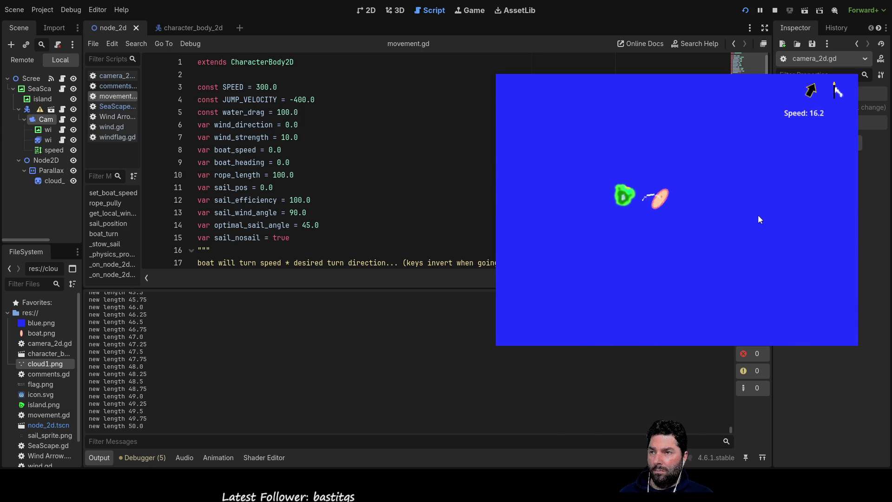
{"action": "key", "text": "Up"}
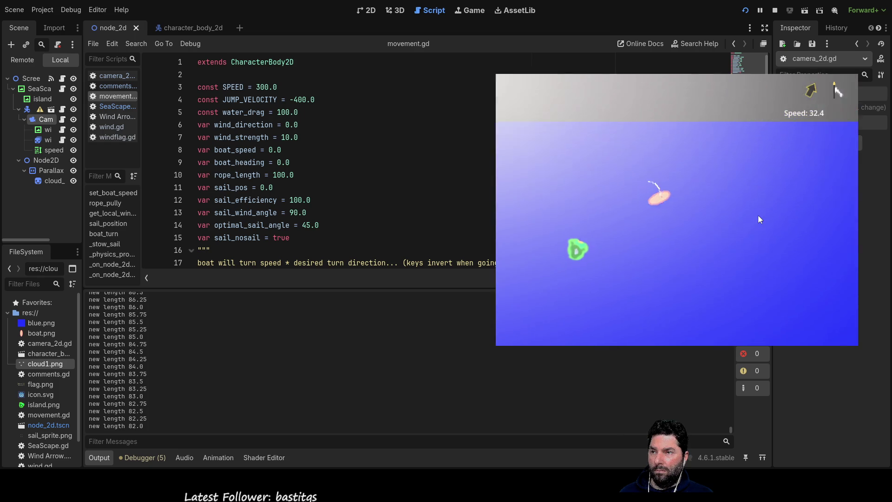
{"action": "key", "text": "Left"}
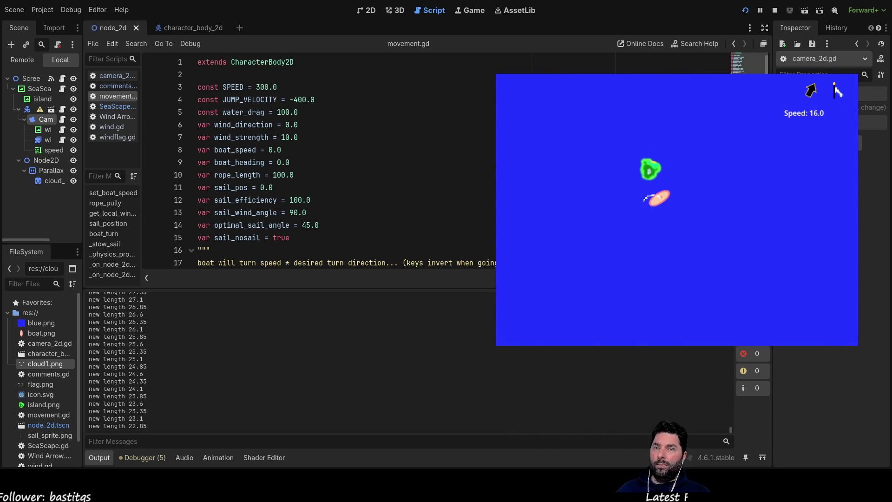
{"action": "key", "text": "F8"}
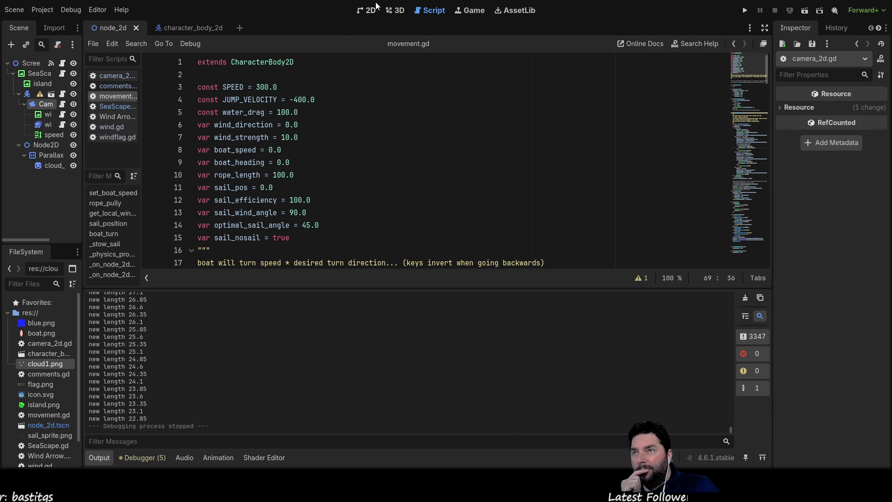
{"action": "left_click", "coordinate": [371, 10]}
{"action": "scroll", "coordinate": [430, 240], "scroll_direction": "down", "scroll_amount": 5}
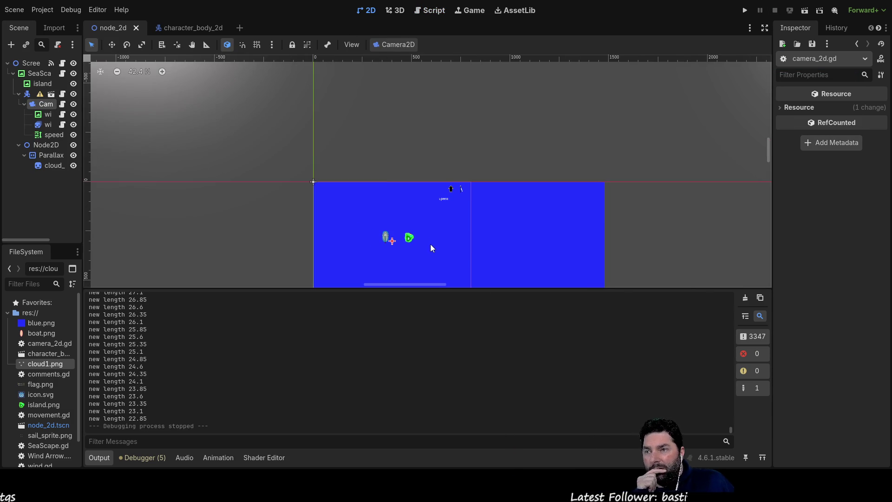
{"action": "mouse_move", "coordinate": [434, 254]}
{"action": "left_mouse_down"}
{"action": "mouse_move", "coordinate": [466, 149]}
{"action": "mouse_move", "coordinate": [469, 207]}
{"action": "left_mouse_up"}
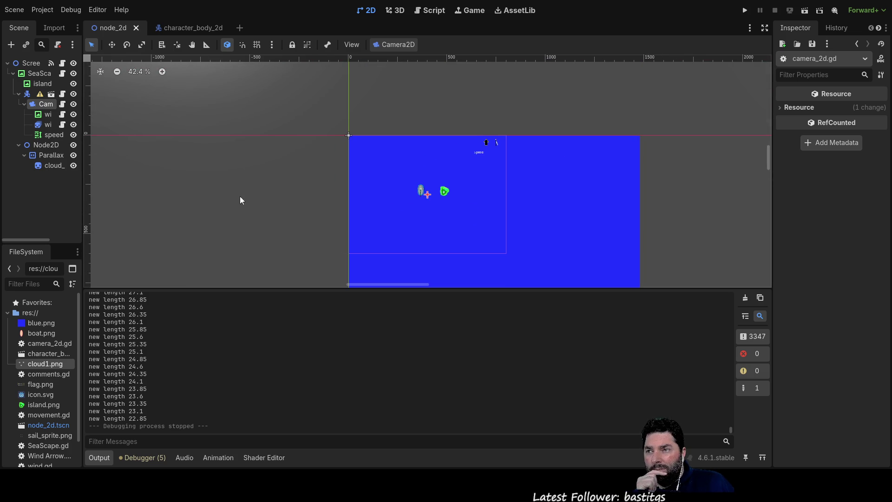
{"action": "left_click", "coordinate": [544, 212]}
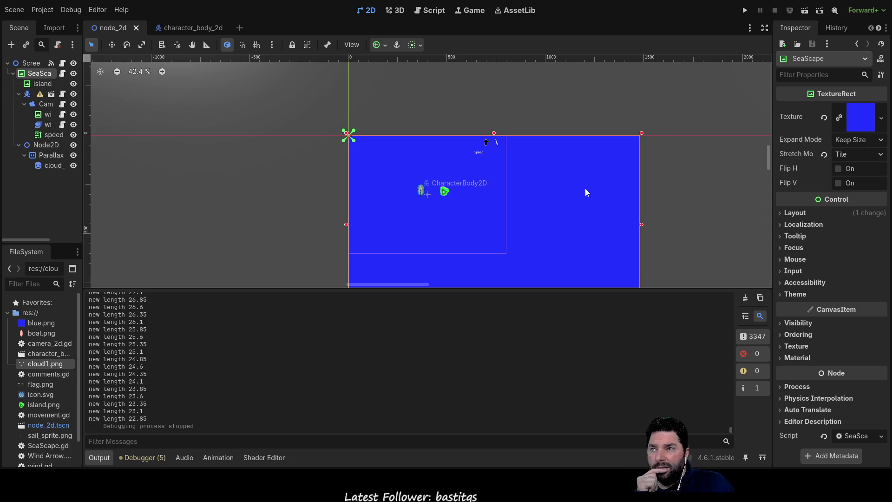
{"action": "left_click_drag", "start_coordinate": [37, 76], "coordinate": [42, 149]}
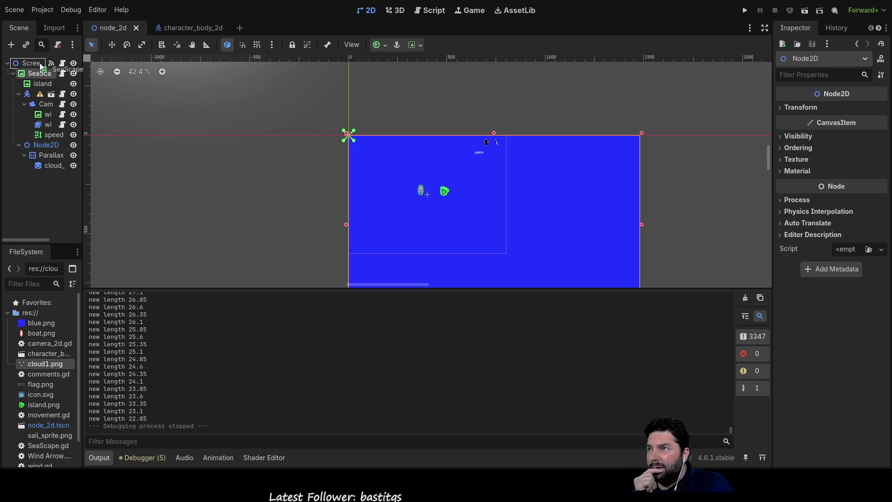
{"action": "left_click", "coordinate": [39, 73]}
{"action": "left_click", "coordinate": [44, 146]}
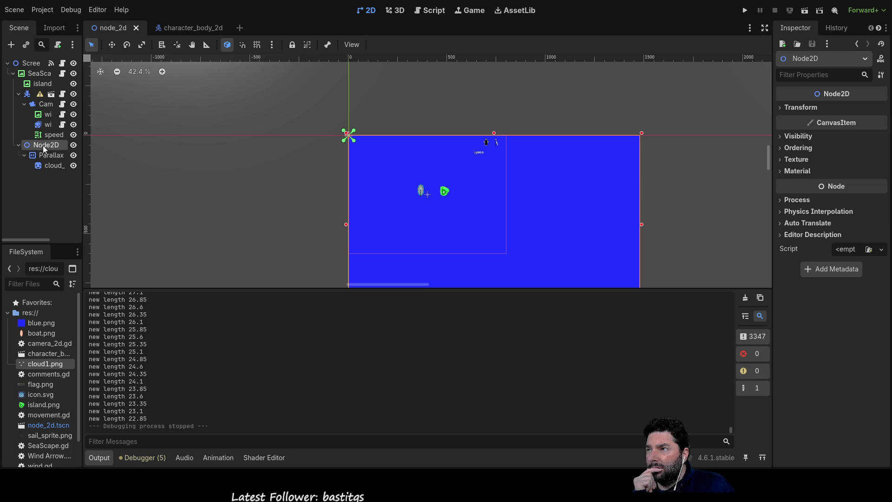
{"action": "left_click", "coordinate": [334, 132]}
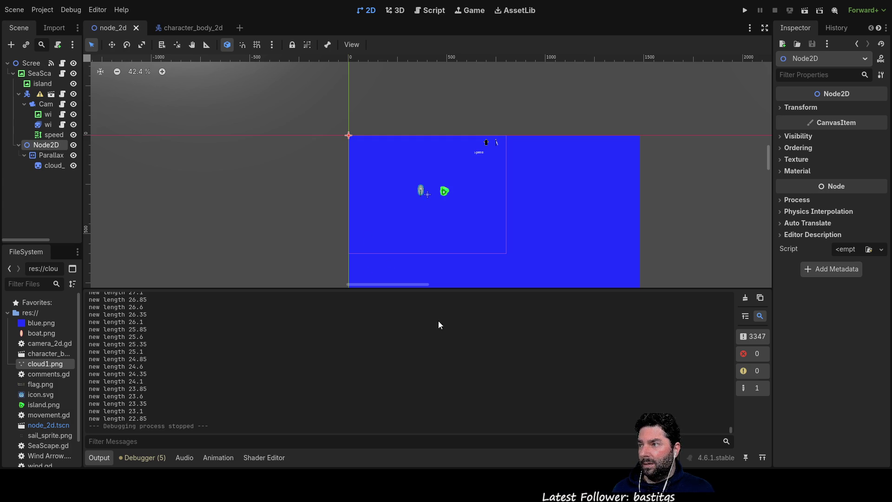
Step: Add a Parallax2D2 layer under Node2D, place it above the cloud layer, and widen the Scene dock
{"action": "key", "text": "ctrl+a"}
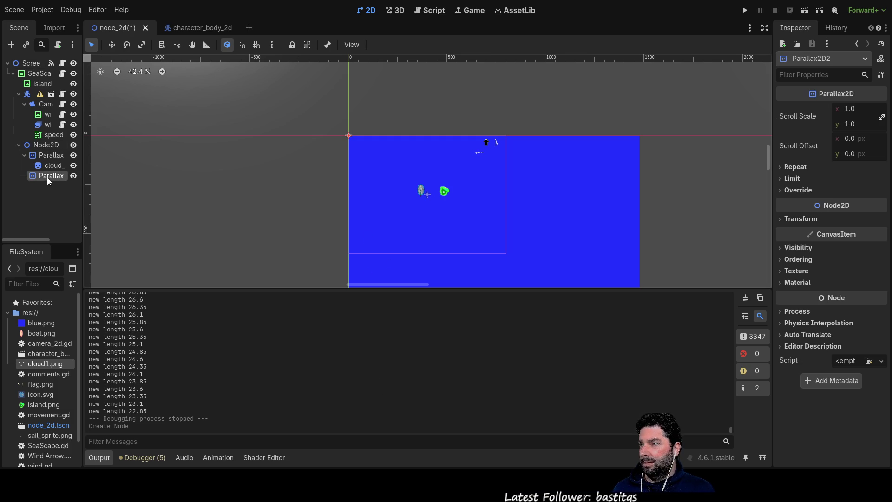
{"action": "mouse_move", "coordinate": [45, 171]}
{"action": "left_mouse_down"}
{"action": "mouse_move", "coordinate": [46, 144]}
{"action": "mouse_move", "coordinate": [46, 152]}
{"action": "left_mouse_up"}
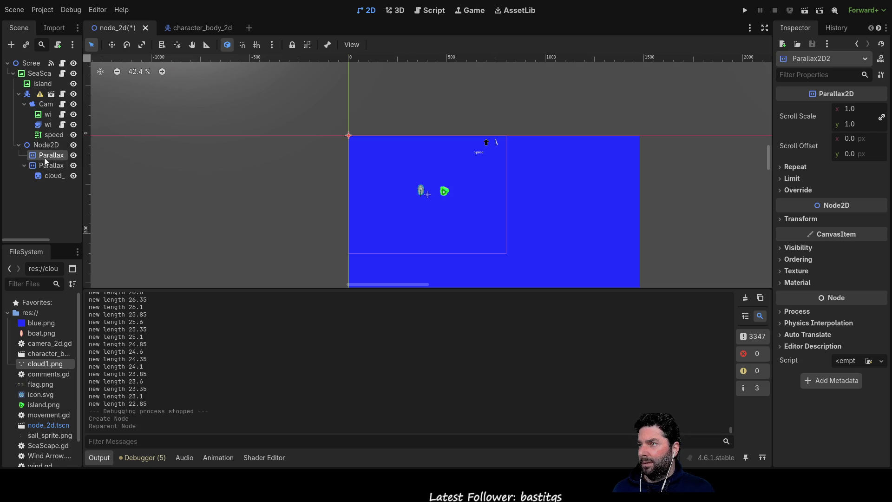
{"action": "left_click", "coordinate": [50, 167]}
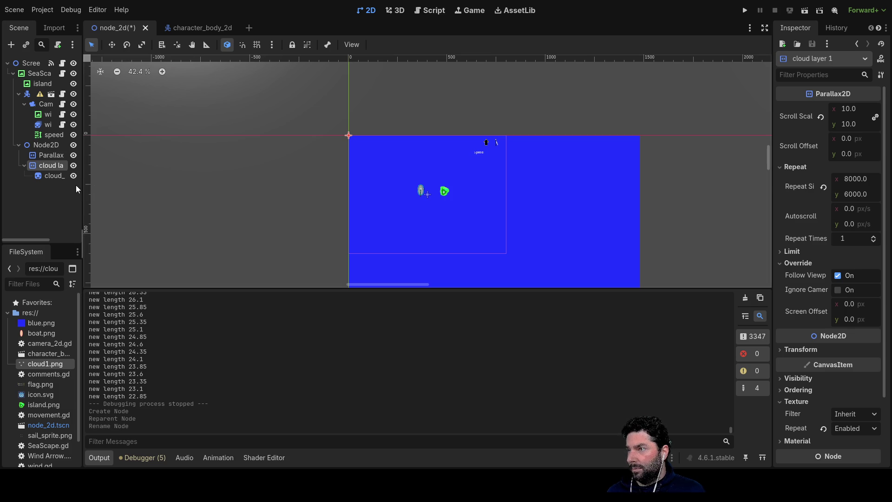
{"action": "left_click_drag", "start_coordinate": [82, 185], "coordinate": [119, 187]}
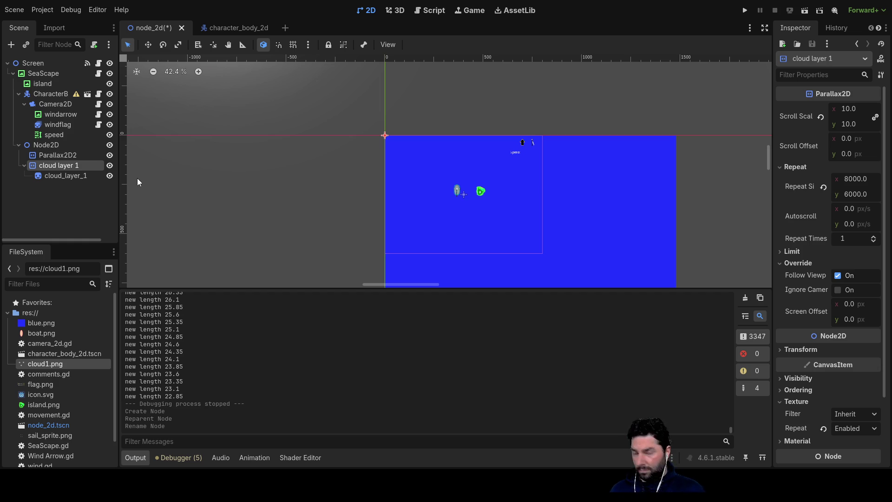
{"action": "left_click", "coordinate": [63, 148]}
{"action": "left_click", "coordinate": [62, 155]}
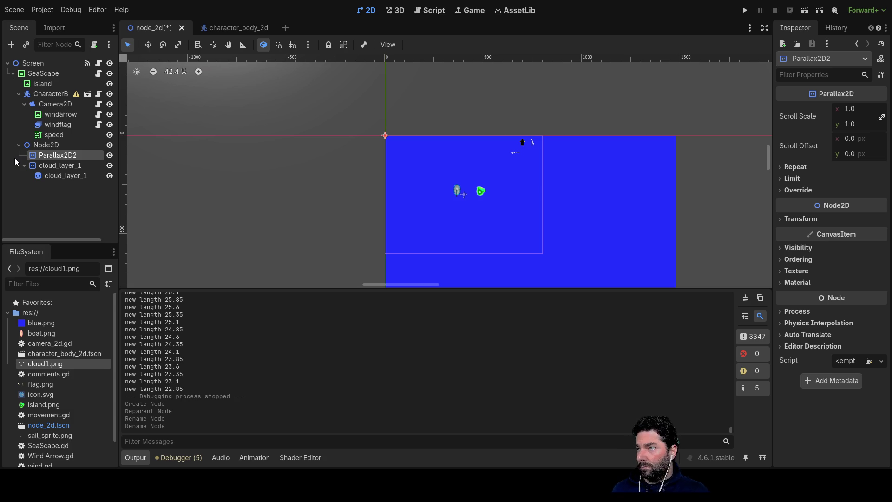
Step: Rename the new Parallax2D2 layer to sea_layer
{"action": "key", "text": "F2"}
{"action": "type", "text": "sea_layer"}
{"action": "key", "text": "Return"}
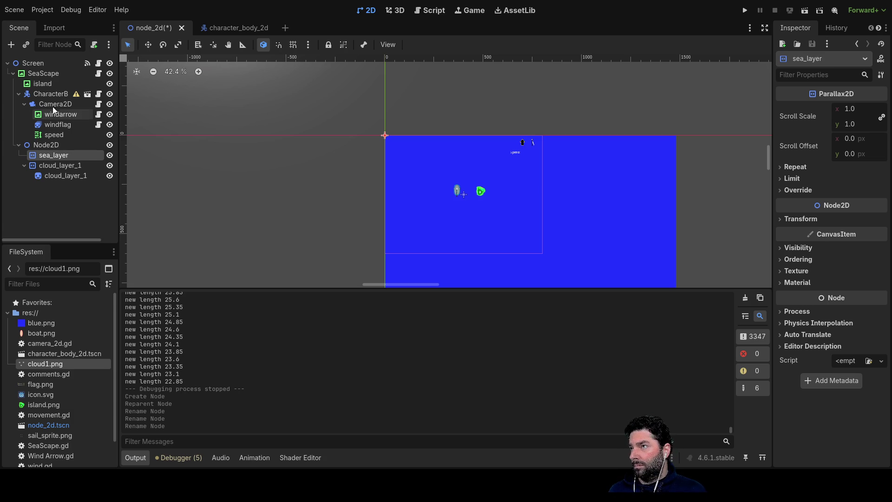
Step: Move the character body, the island, and Node2D with its layers directly under Screen
{"action": "left_click", "coordinate": [50, 74]}
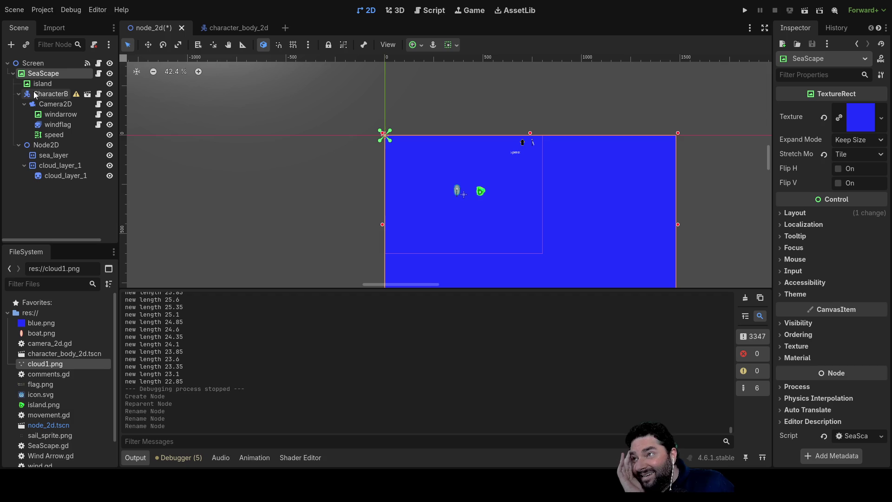
{"action": "left_click", "coordinate": [39, 94]}
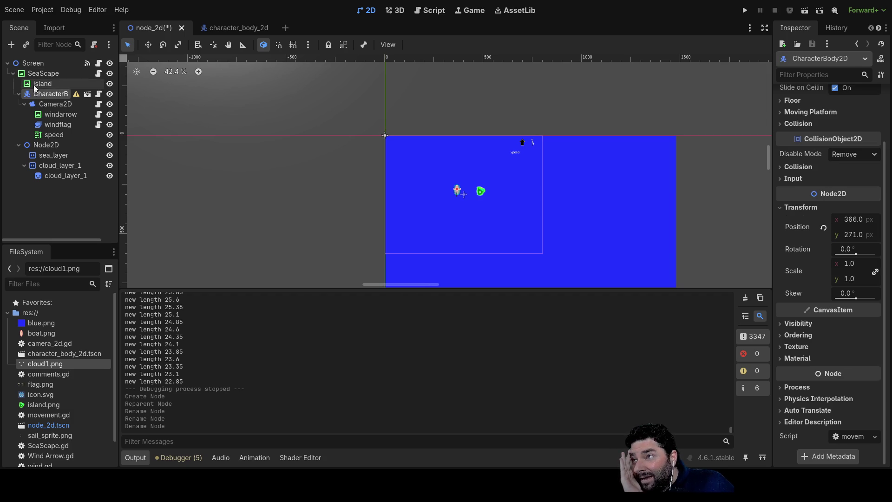
{"action": "mouse_move", "coordinate": [40, 93]}
{"action": "left_mouse_down"}
{"action": "mouse_move", "coordinate": [36, 65]}
{"action": "mouse_move", "coordinate": [61, 158]}
{"action": "mouse_move", "coordinate": [49, 109]}
{"action": "left_mouse_up"}
{"action": "left_click", "coordinate": [41, 75]}
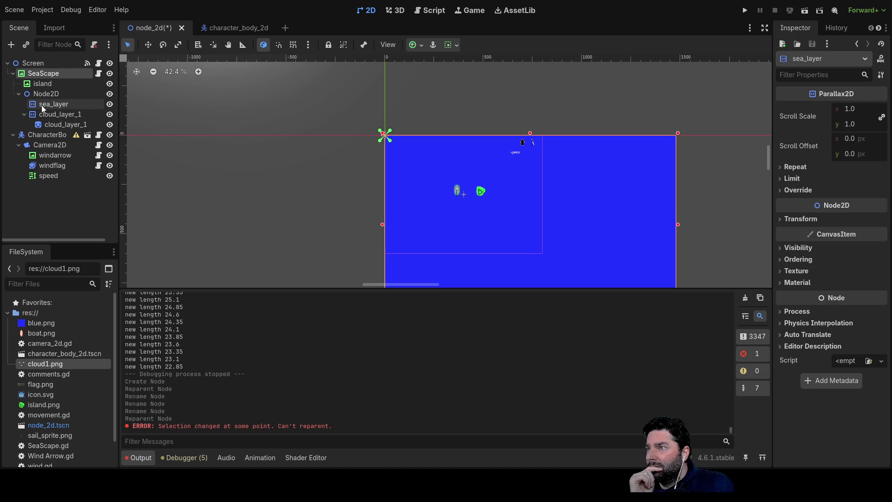
{"action": "left_click", "coordinate": [40, 85]}
{"action": "left_click_drag", "start_coordinate": [40, 86], "coordinate": [33, 62]}
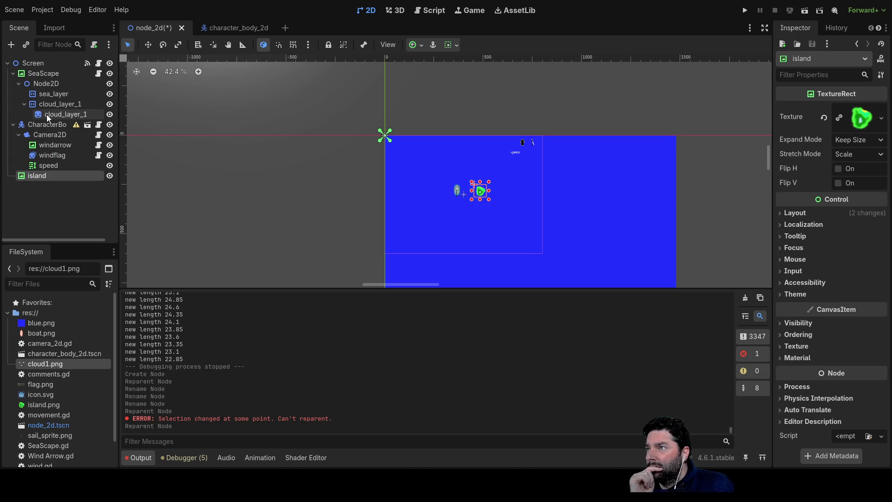
{"action": "left_click", "coordinate": [38, 74]}
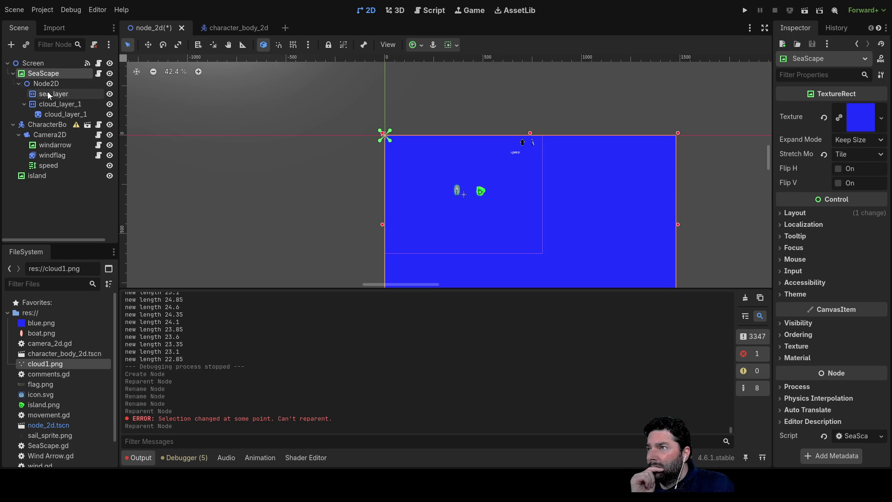
{"action": "mouse_move", "coordinate": [42, 84]}
{"action": "left_mouse_down"}
{"action": "mouse_move", "coordinate": [27, 64]}
{"action": "mouse_move", "coordinate": [44, 165]}
{"action": "mouse_move", "coordinate": [43, 155]}
{"action": "left_mouse_up"}
{"action": "left_click", "coordinate": [36, 74]}
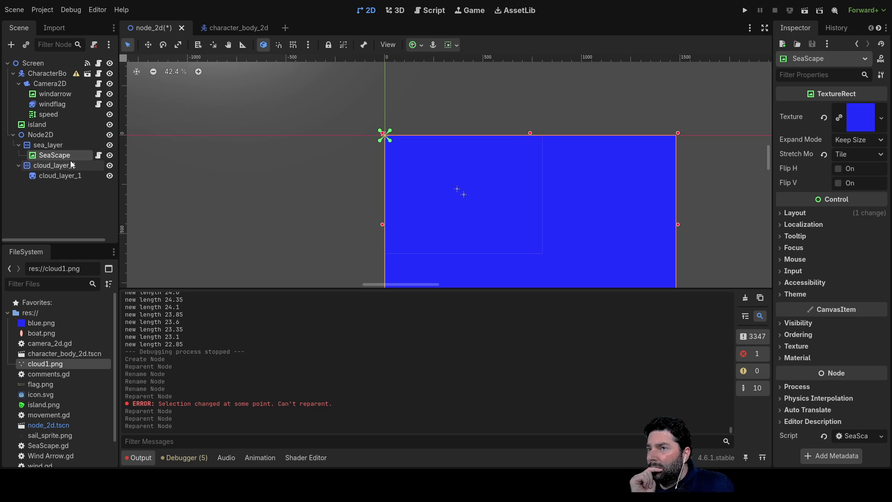
Step: Raise sea_layer's Repeat Times to 3 and view the sea rectangle on the canvas
{"action": "left_click", "coordinate": [50, 146]}
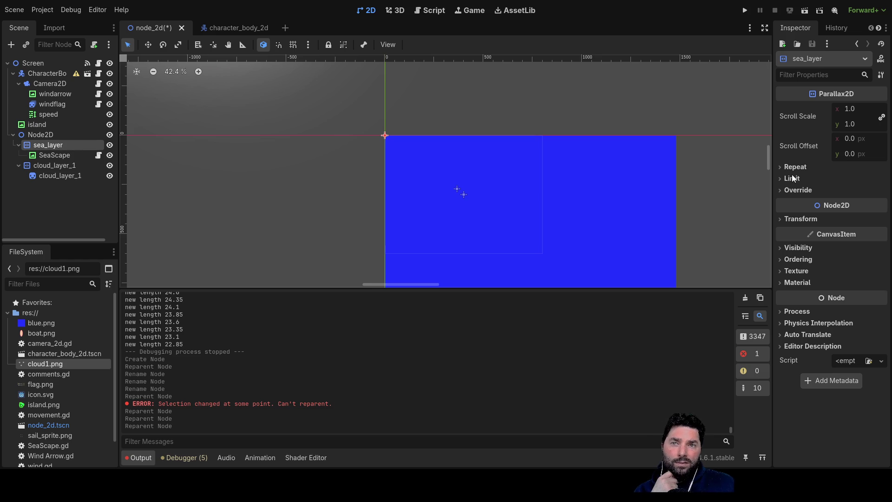
{"action": "left_click", "coordinate": [781, 166]}
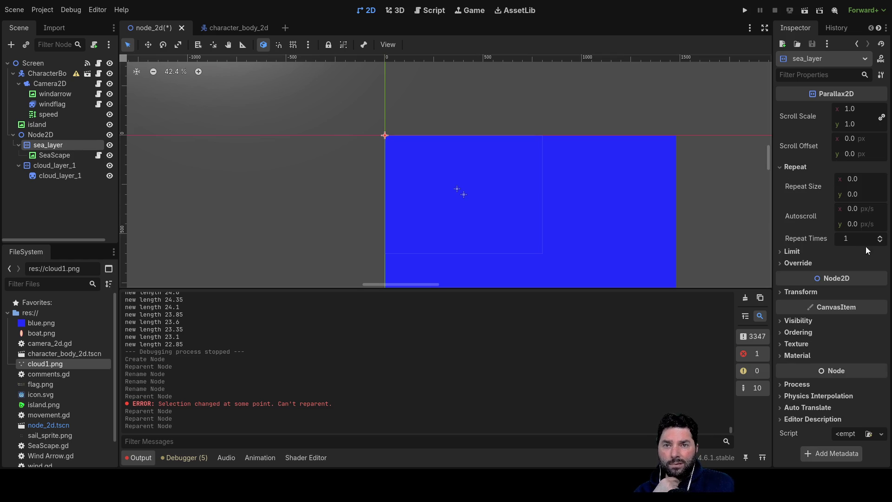
{"action": "left_click", "coordinate": [880, 236]}
{"action": "left_click", "coordinate": [880, 237]}
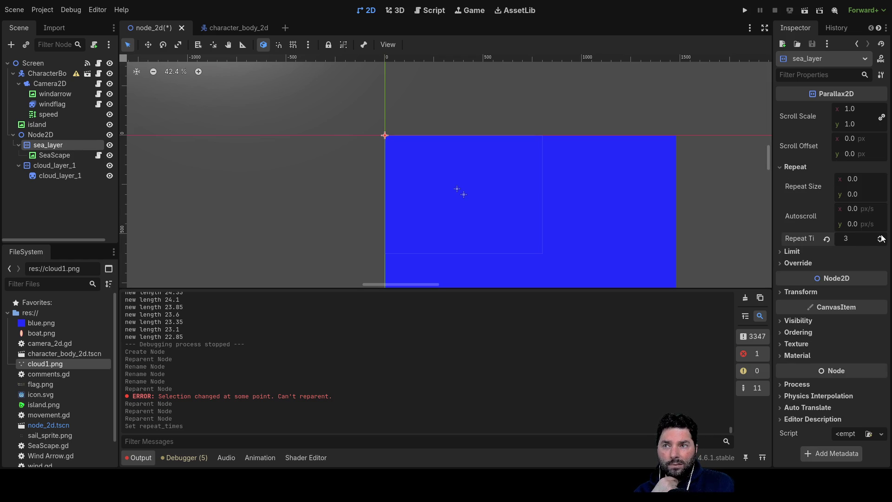
{"action": "scroll", "coordinate": [569, 219], "scroll_direction": "down", "scroll_amount": 5}
{"action": "mouse_move", "coordinate": [645, 177]}
{"action": "left_mouse_down"}
{"action": "mouse_move", "coordinate": [612, 137]}
{"action": "mouse_move", "coordinate": [460, 133]}
{"action": "left_mouse_up"}
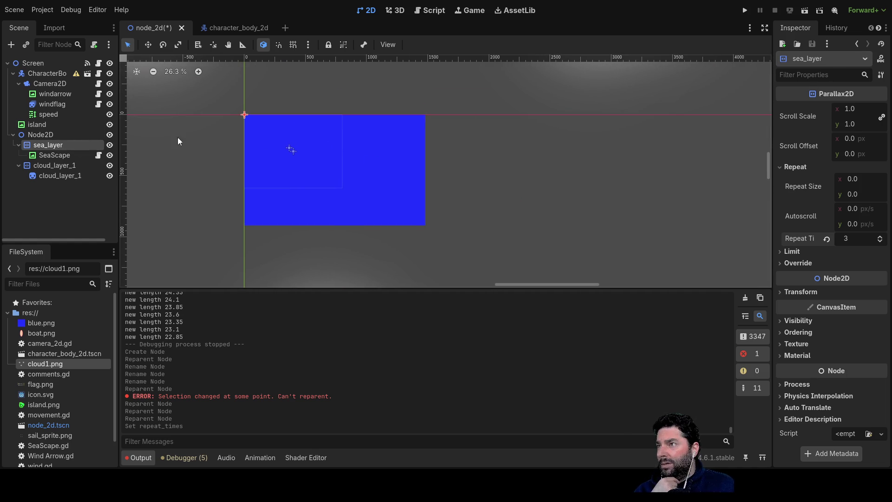
Step: Compare with cloud_layer_1's repeat settings and its repeating clouds on the canvas
{"action": "left_click", "coordinate": [54, 168]}
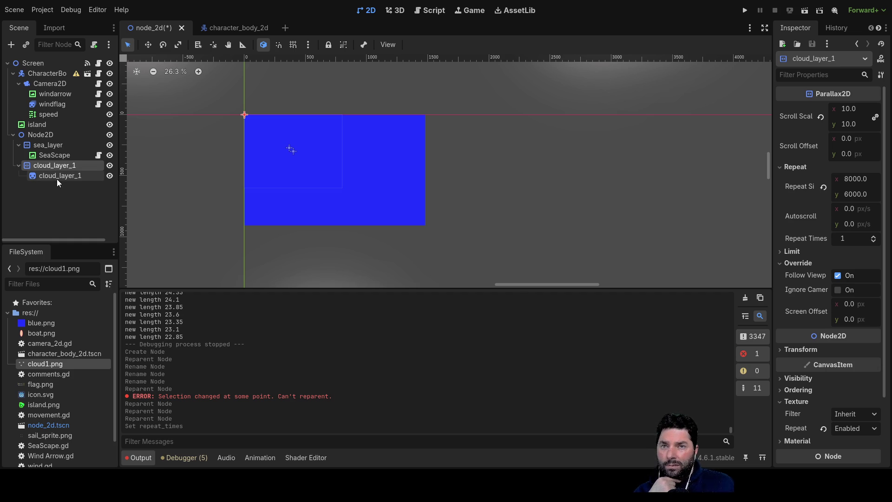
{"action": "scroll", "coordinate": [464, 246], "scroll_direction": "down", "scroll_amount": 10}
{"action": "scroll", "coordinate": [511, 223], "scroll_direction": "down", "scroll_amount": 1}
{"action": "mouse_move", "coordinate": [517, 202]}
{"action": "left_mouse_down"}
{"action": "mouse_move", "coordinate": [410, 56]}
{"action": "mouse_move", "coordinate": [360, 86]}
{"action": "mouse_move", "coordinate": [414, 133]}
{"action": "left_mouse_up"}
{"action": "scroll", "coordinate": [385, 207], "scroll_direction": "up", "scroll_amount": 7}
{"action": "left_click", "coordinate": [47, 155]}
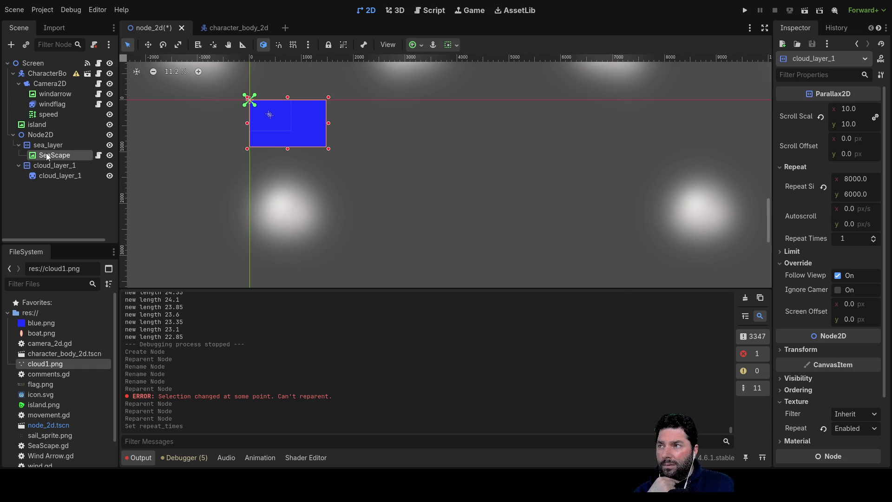
{"action": "scroll", "coordinate": [329, 160], "scroll_direction": "up", "scroll_amount": 6}
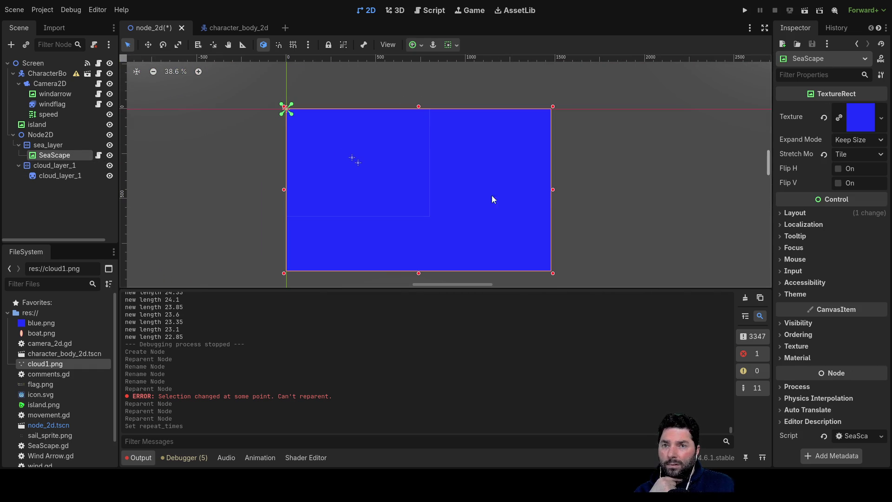
Step: Lower sea_layer's Repeat Times back to 2
{"action": "left_click", "coordinate": [48, 147]}
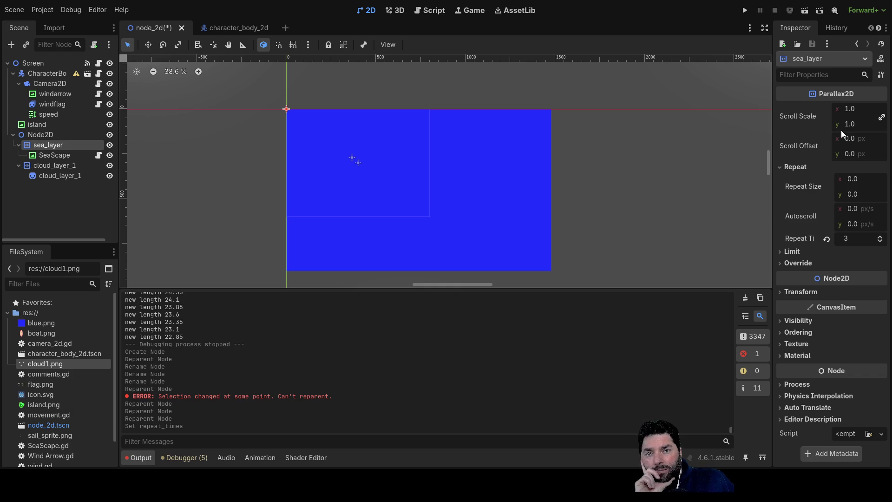
{"action": "left_click", "coordinate": [879, 241]}
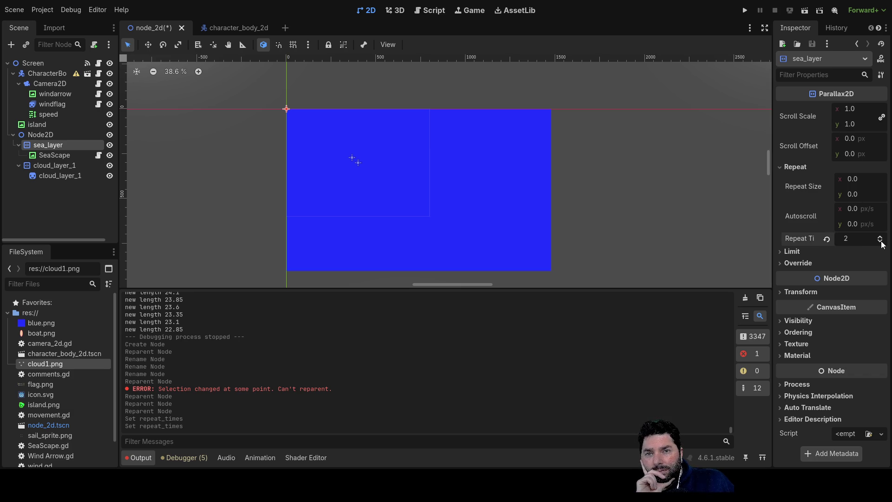
{"action": "left_click", "coordinate": [667, 226]}
{"action": "scroll", "coordinate": [656, 227], "scroll_direction": "down", "scroll_amount": 3}
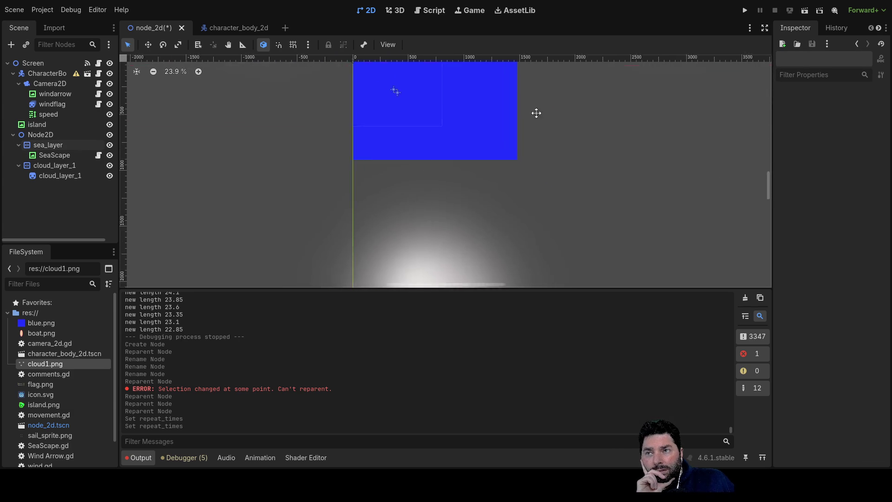
{"action": "scroll", "coordinate": [553, 121], "scroll_direction": "right", "scroll_amount": 3}
{"action": "left_click", "coordinate": [57, 166]}
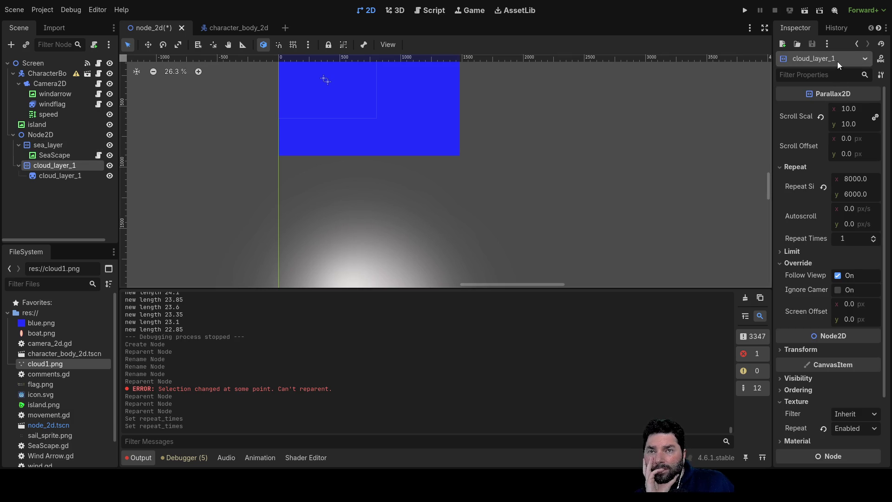
Step: Add a Sprite2D child under sea_layer and delete the SeaScape node
{"action": "left_click", "coordinate": [50, 145]}
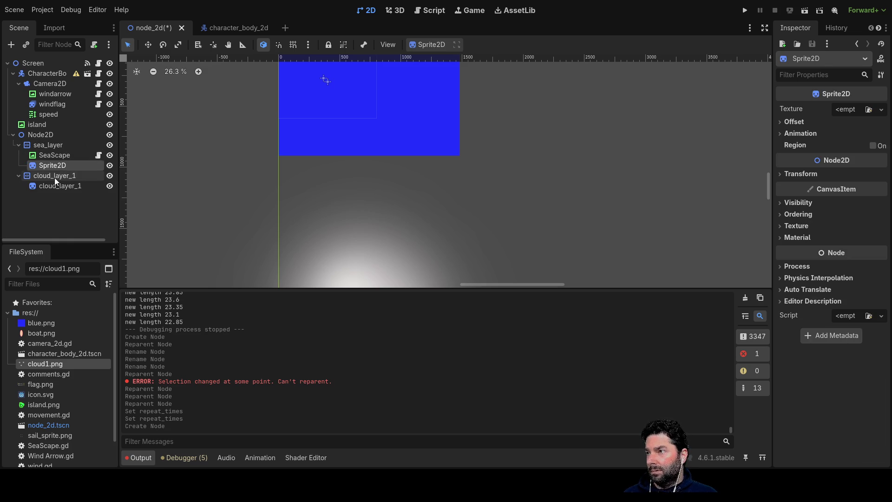
{"action": "left_click", "coordinate": [55, 155]}
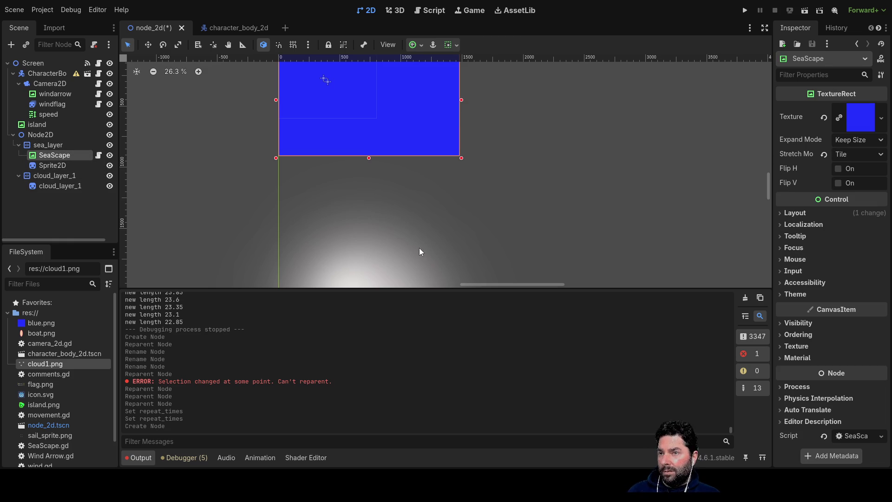
{"action": "key", "text": "Delete"}
{"action": "left_click_drag", "start_coordinate": [171, 128], "coordinate": [241, 194]}
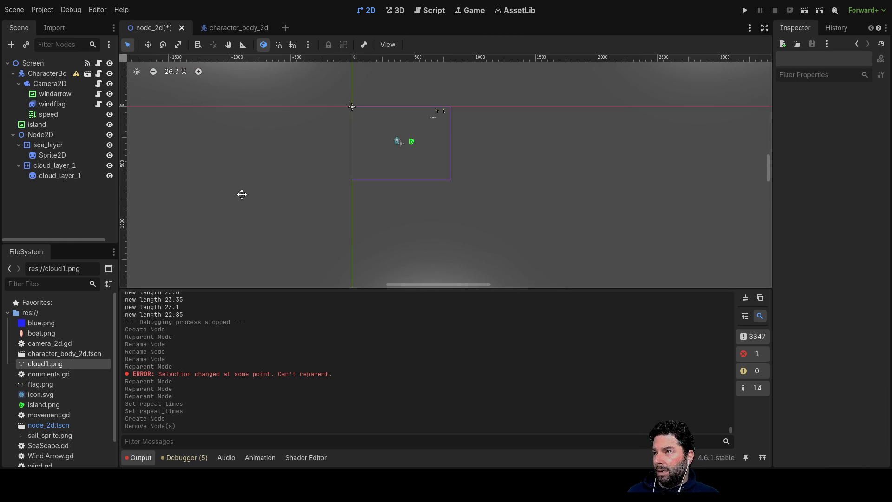
Step: Rename the new Sprite2D to 'sea'
{"action": "left_click", "coordinate": [43, 156]}
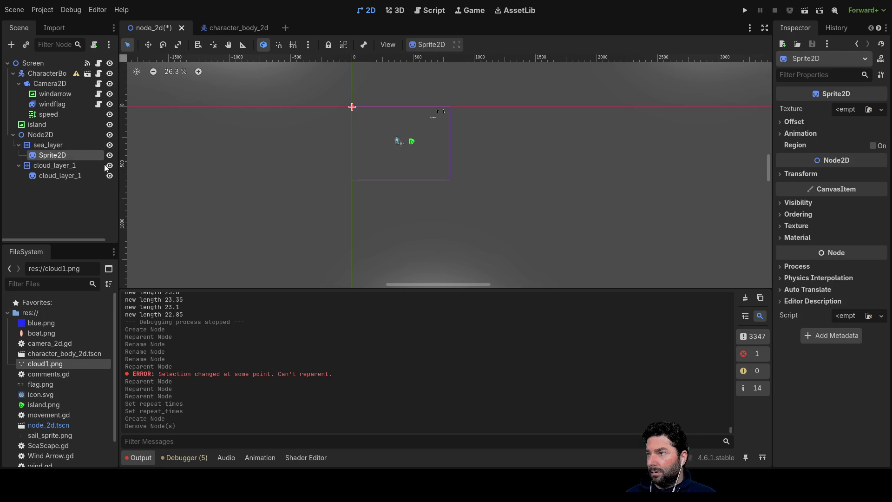
{"action": "key", "text": "F2"}
{"action": "type", "text": "sea"}
{"action": "key", "text": "Return"}
{"action": "scroll", "coordinate": [85, 354], "scroll_direction": "down", "scroll_amount": 3}
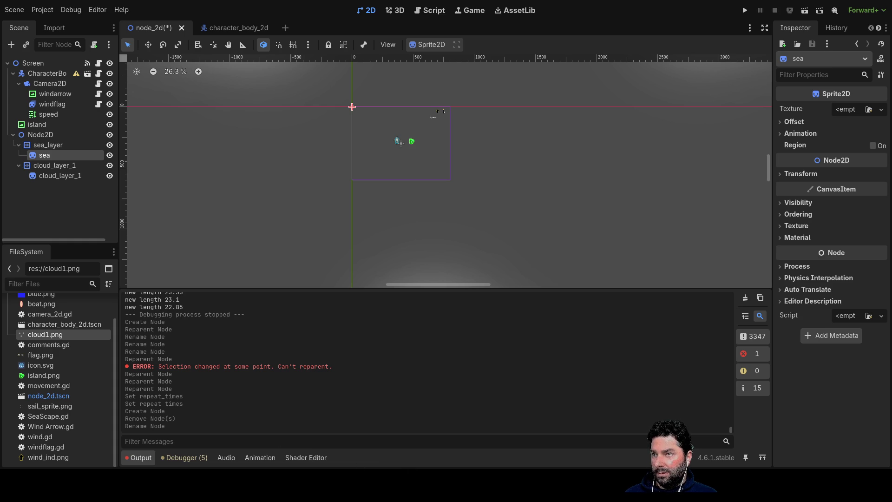